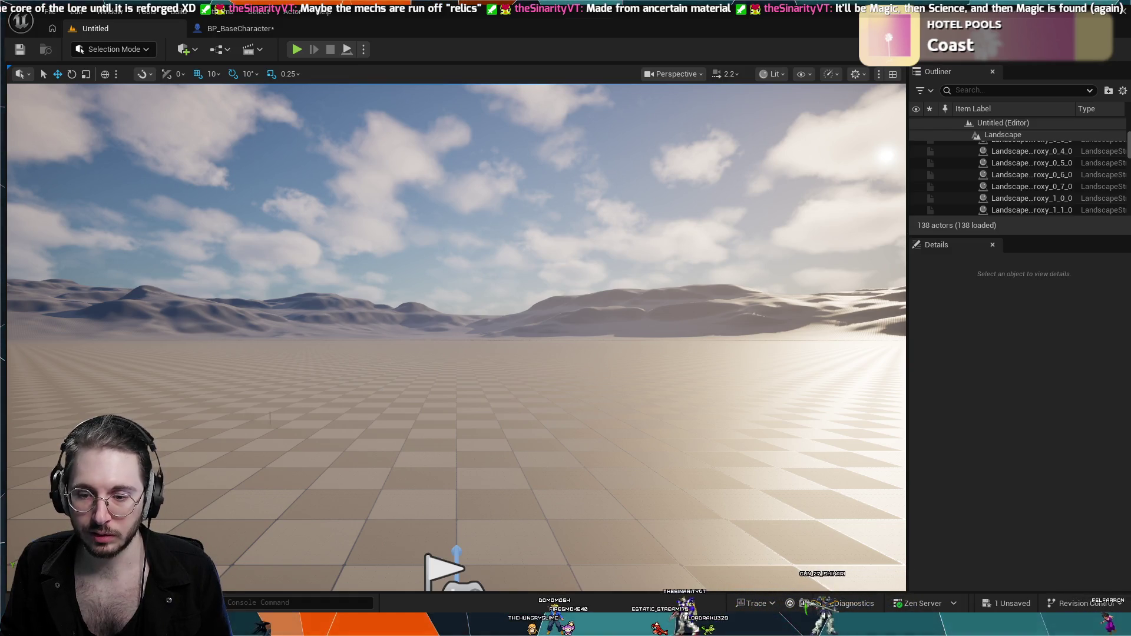
# - Run a quick Play-In-Editor test of the mech from the level
pyautogui.click(239, 28)
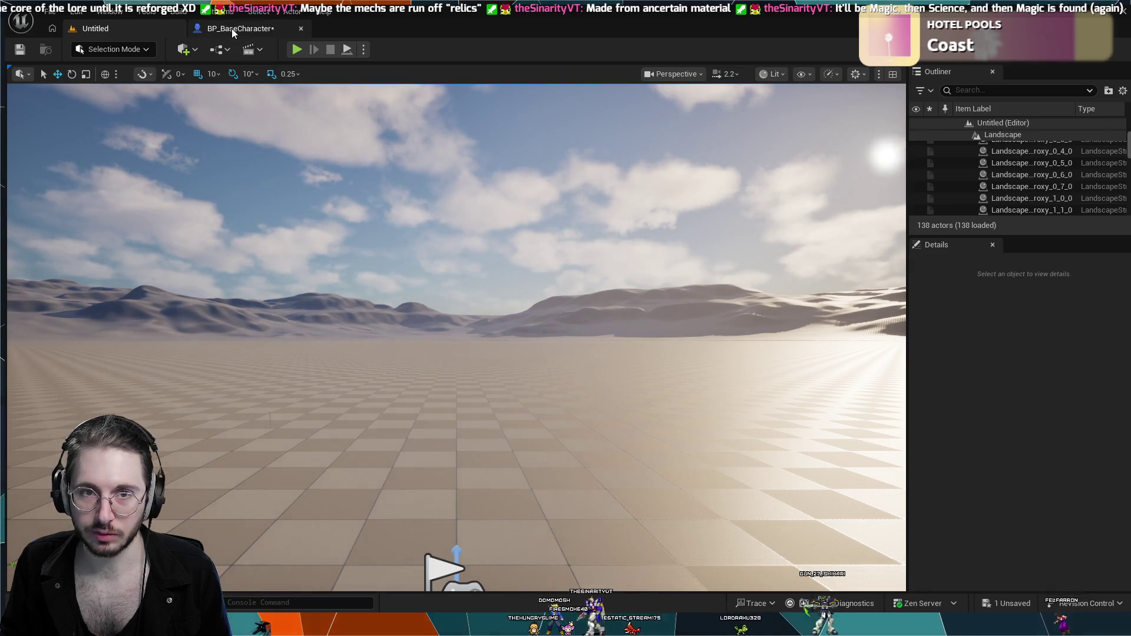
pyautogui.click(133, 26)
pyautogui.click(296, 50)
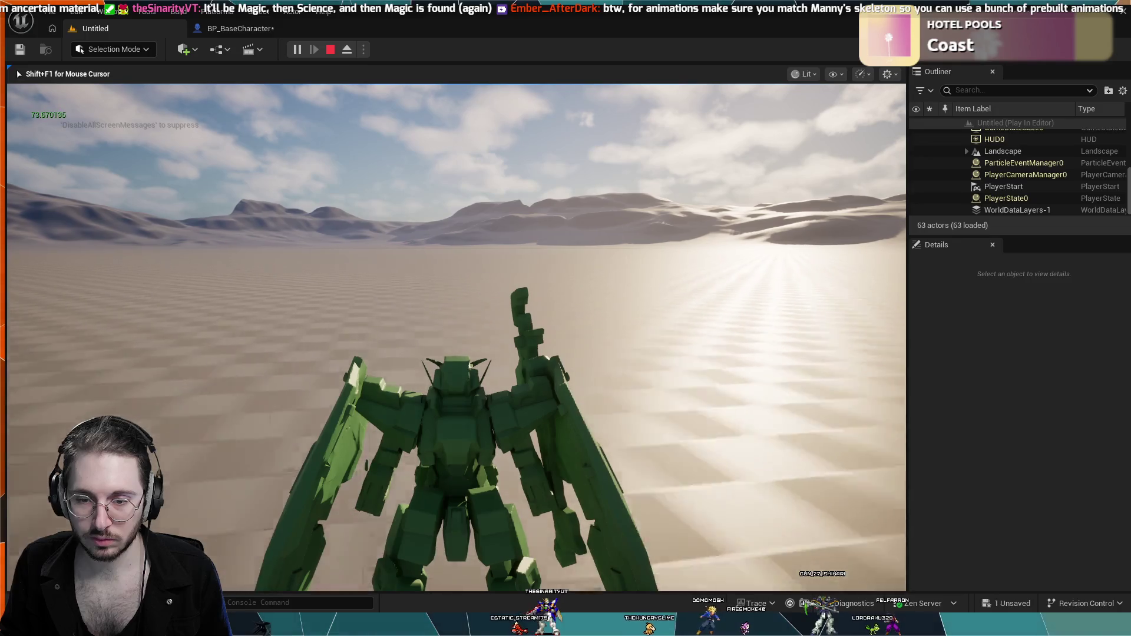
pyautogui.press('Escape')
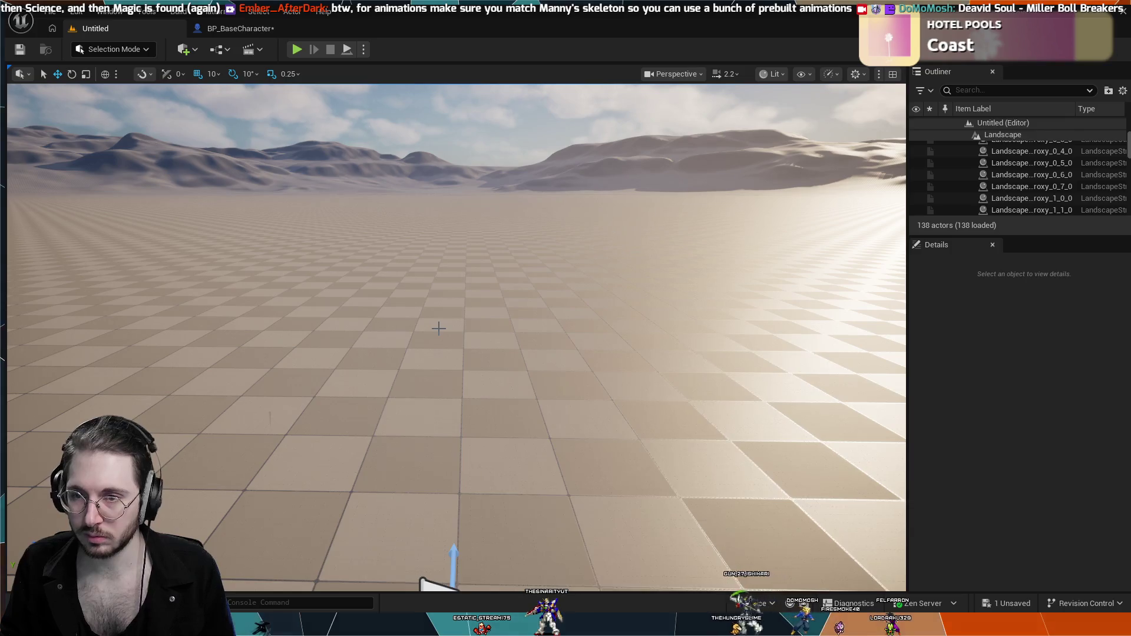
# - Set Velocity on Finish Mode to Maintain Last Root Motion Velocity, then run a brief Simulate test
pyautogui.click(229, 29)
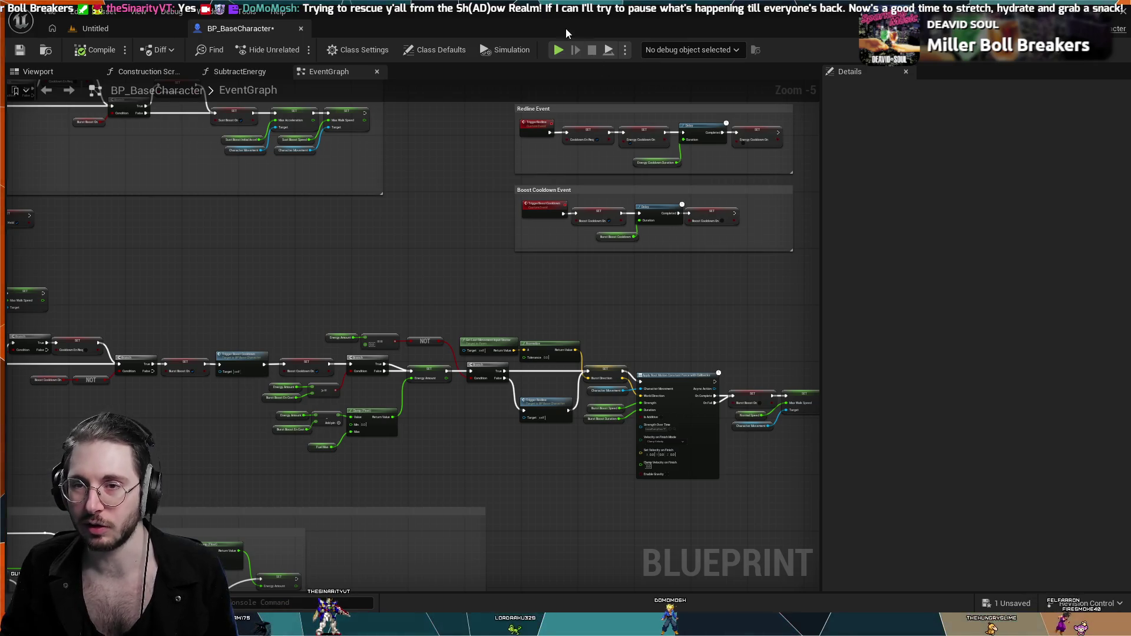
pyautogui.scroll(5, 730, 512)
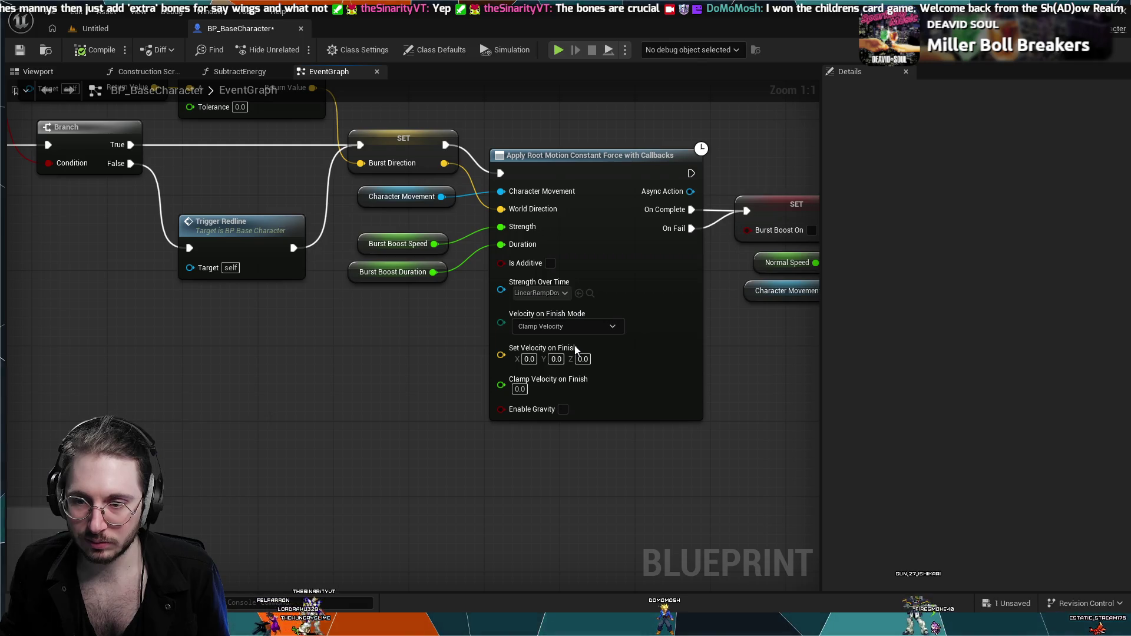
pyautogui.click(577, 350)
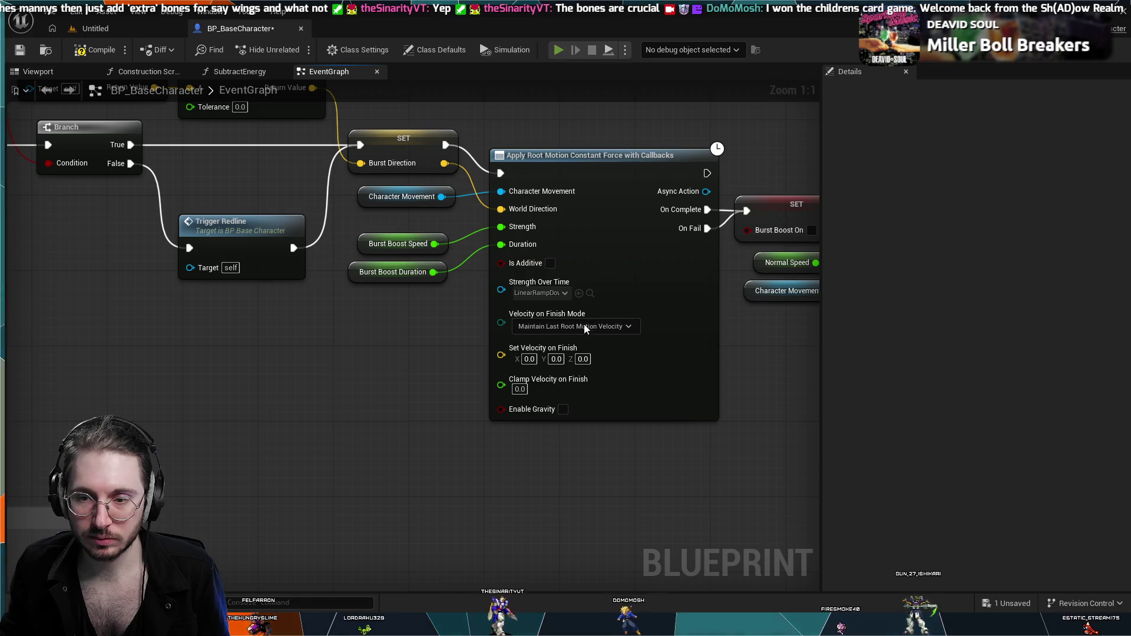
pyautogui.hotkey('alt', 's')
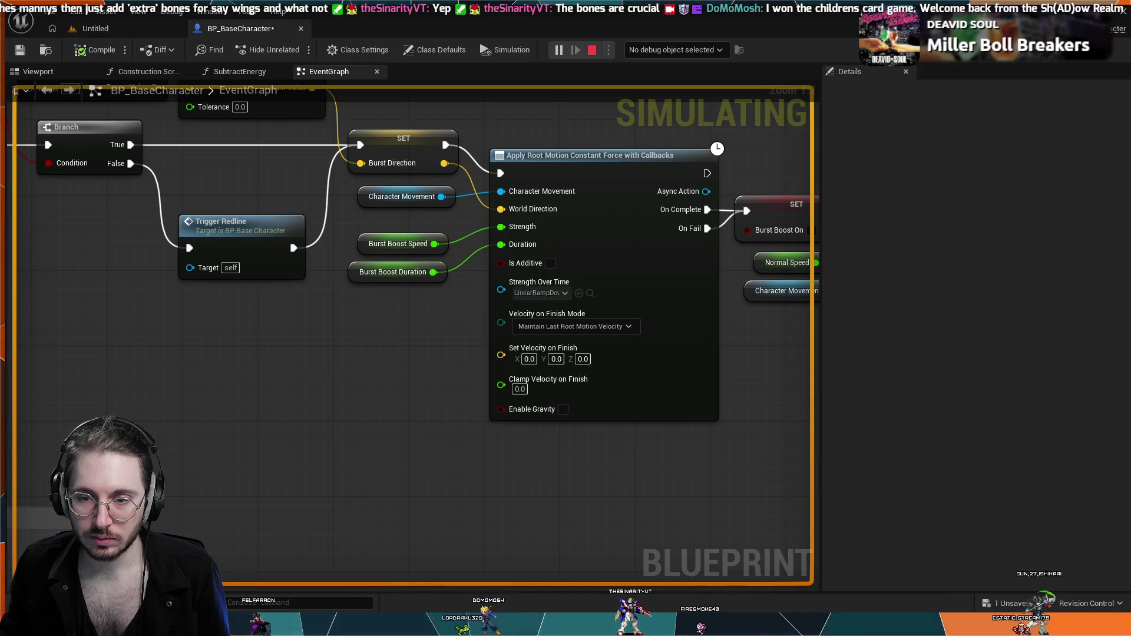
pyautogui.press('Escape')
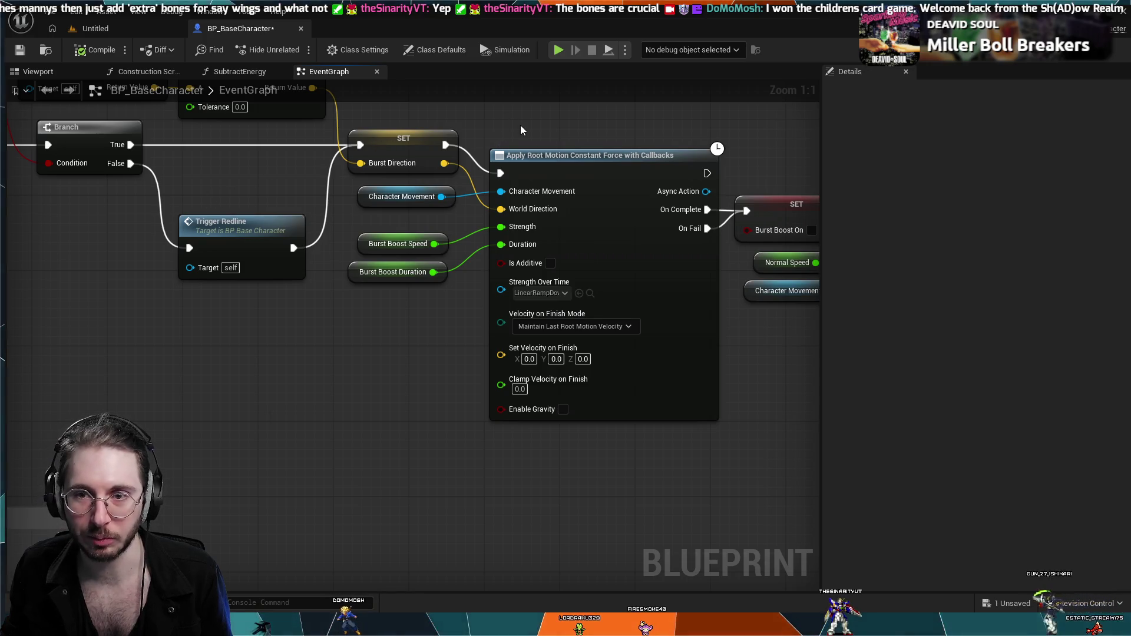
# - Pan to the Burst Boost Duration variable and check its 0.6 default value
pyautogui.moveTo(521, 125)
pyautogui.mouseDown()
pyautogui.moveTo(568, 185)
pyautogui.moveTo(465, 209)
pyautogui.moveTo(554, 266)
pyautogui.mouseUp()
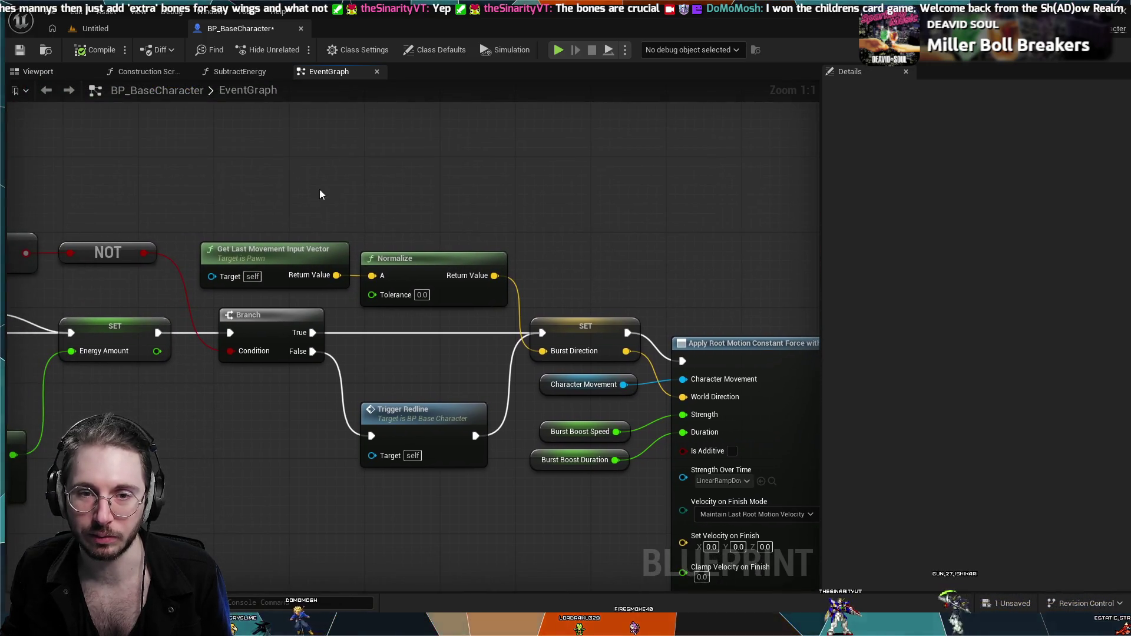
pyautogui.moveTo(321, 192); pyautogui.dragTo(322, 134)
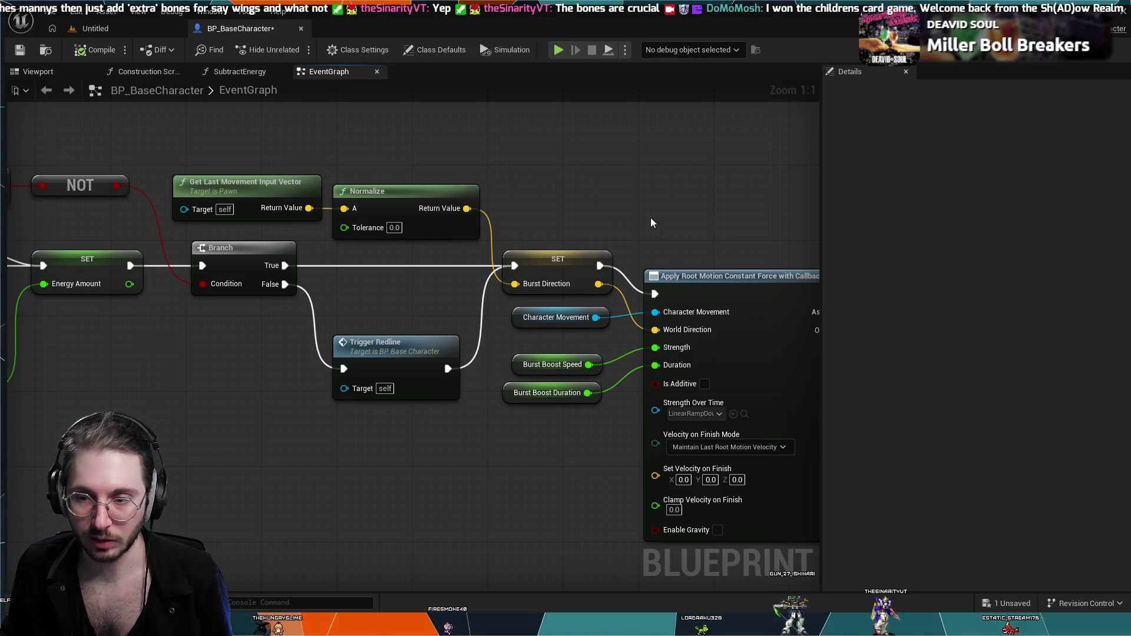
pyautogui.moveTo(649, 200)
pyautogui.mouseDown()
pyautogui.moveTo(553, 204)
pyautogui.moveTo(523, 184)
pyautogui.moveTo(472, 177)
pyautogui.moveTo(497, 200)
pyautogui.mouseUp()
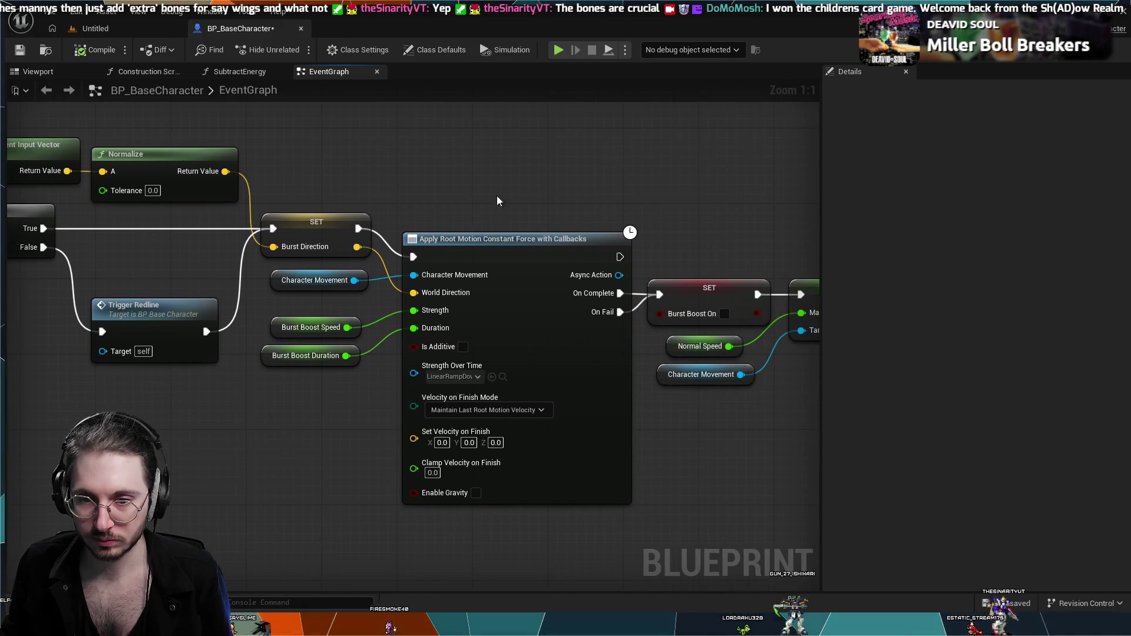
pyautogui.click(301, 357)
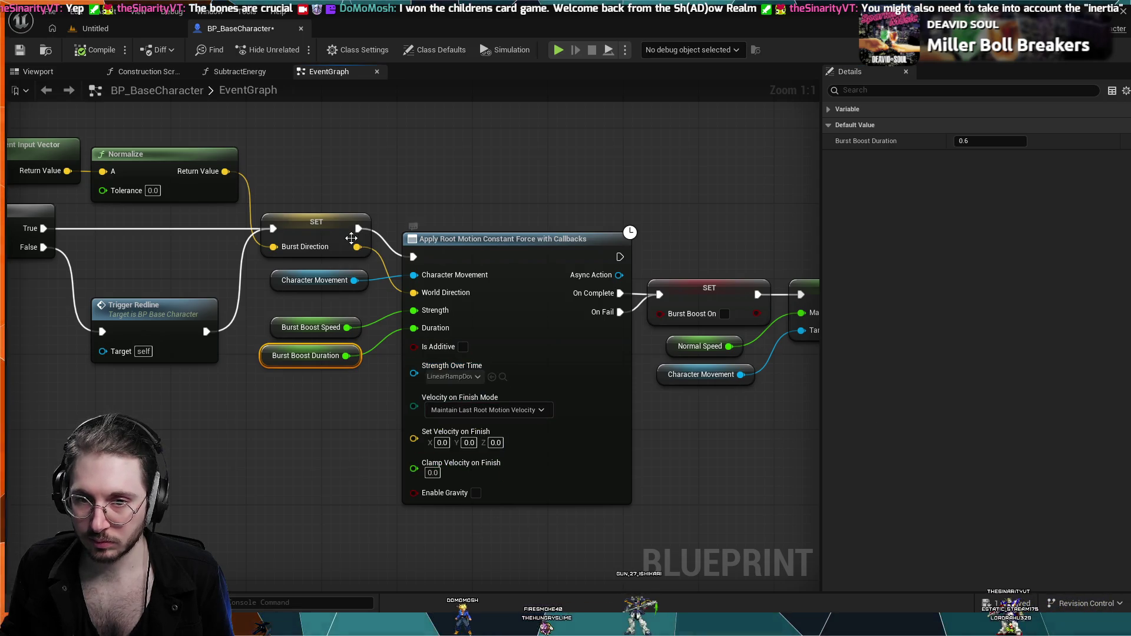
pyautogui.click(509, 240)
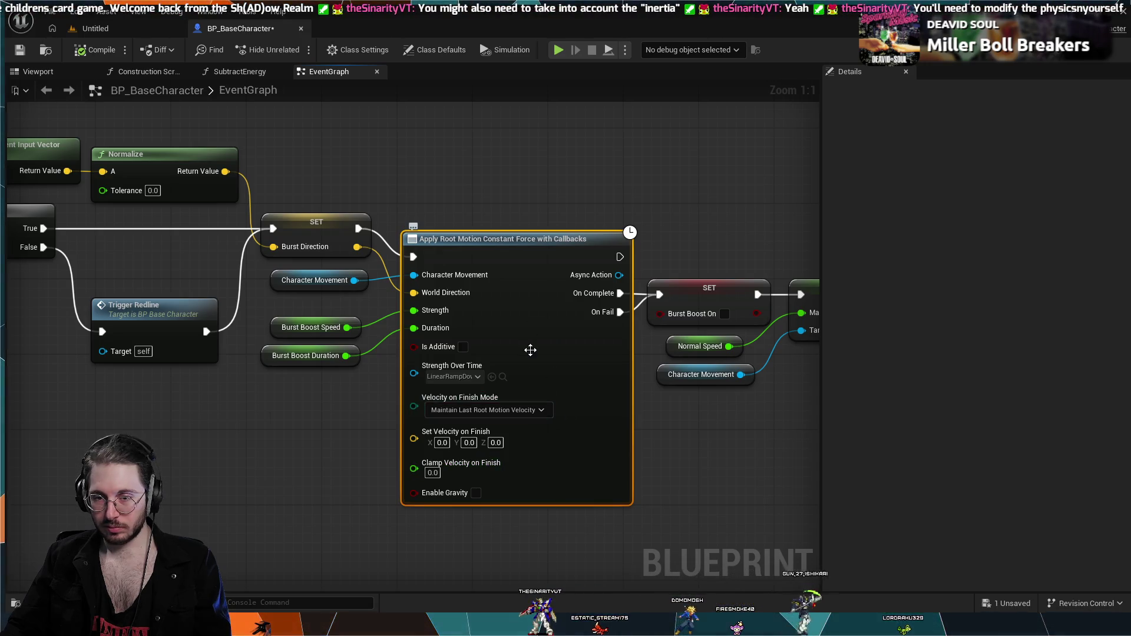
pyautogui.moveTo(261, 402); pyautogui.dragTo(405, 425)
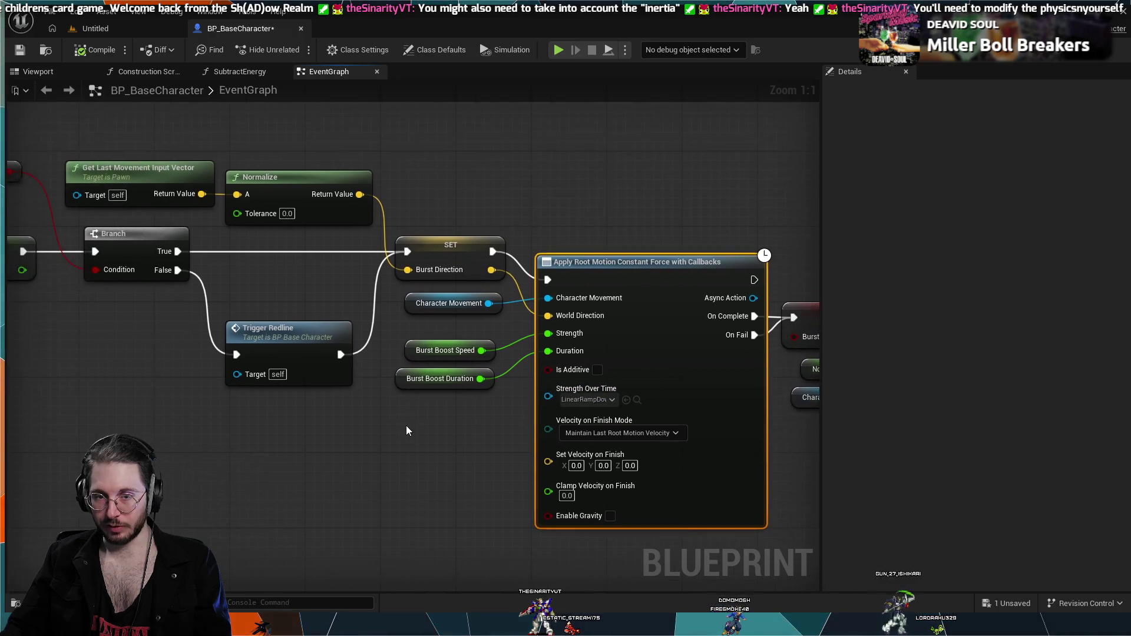
pyautogui.scroll(-2, 405, 425)
pyautogui.moveTo(394, 479); pyautogui.dragTo(516, 450)
pyautogui.scroll(-1, 398, 451)
pyautogui.moveTo(398, 451)
pyautogui.mouseDown()
pyautogui.moveTo(548, 454)
pyautogui.moveTo(289, 449)
pyautogui.moveTo(437, 427)
pyautogui.mouseUp()
pyautogui.scroll(-1, 548, 453)
pyautogui.scroll(-1, 289, 447)
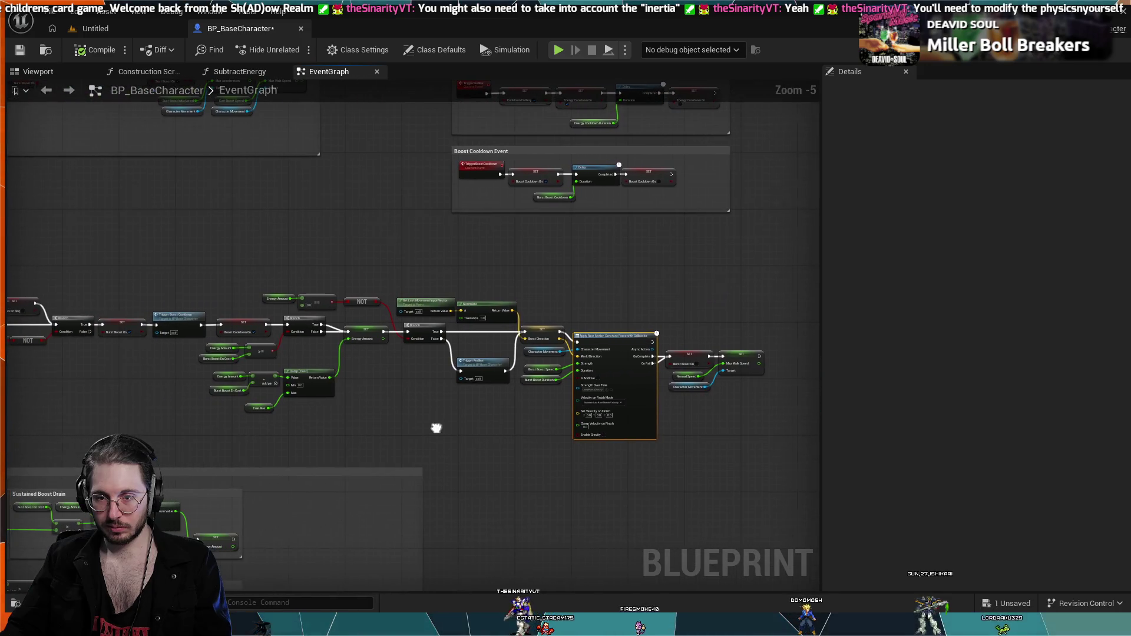
pyautogui.scroll(-1, 436, 428)
pyautogui.scroll(4, 436, 428)
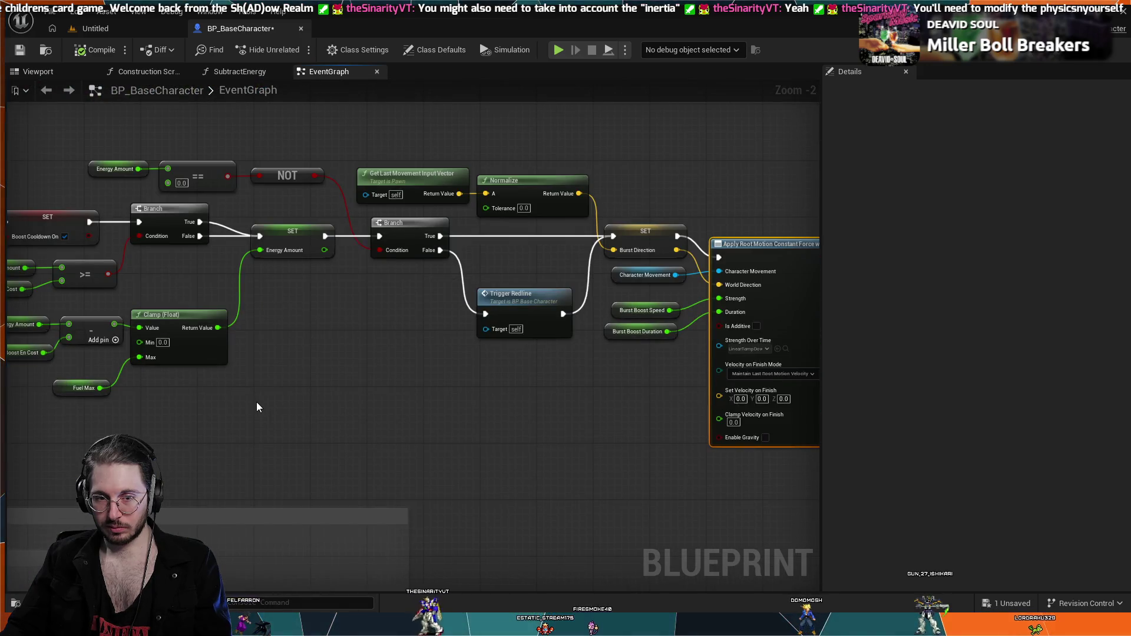
pyautogui.moveTo(257, 402); pyautogui.dragTo(580, 435)
pyautogui.moveTo(92, 392); pyautogui.dragTo(317, 413)
pyautogui.scroll(-1, 423, 253)
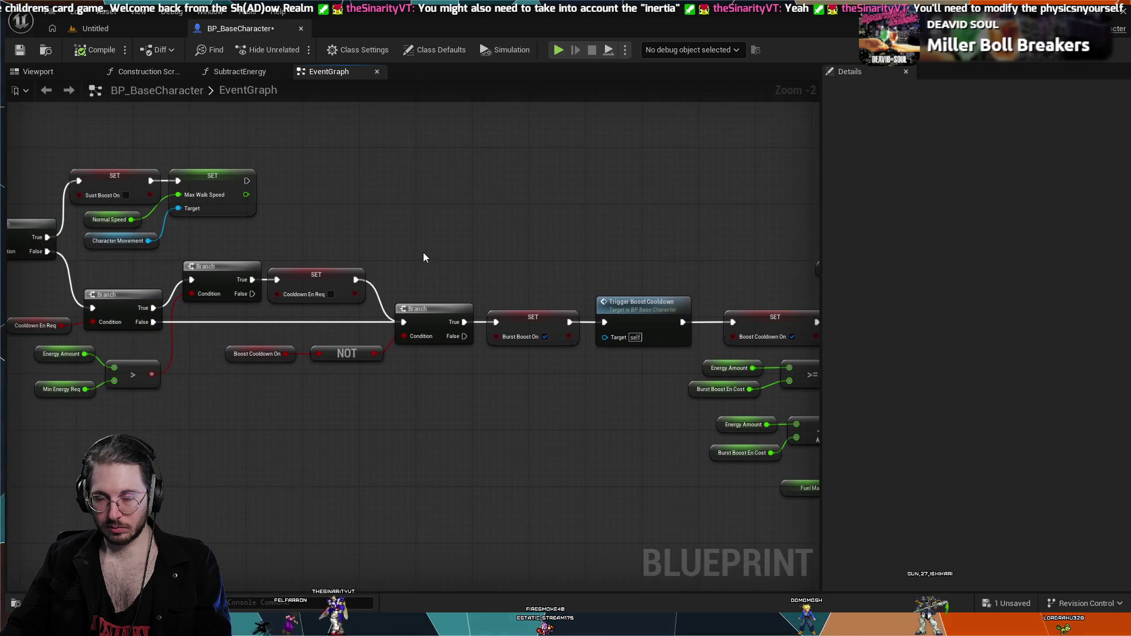
pyautogui.scroll(-1, 416, 250)
pyautogui.scroll(-1, 416, 251)
pyautogui.moveTo(416, 251)
pyautogui.mouseDown()
pyautogui.moveTo(366, 401)
pyautogui.moveTo(416, 356)
pyautogui.mouseUp()
pyautogui.scroll(-1, 366, 401)
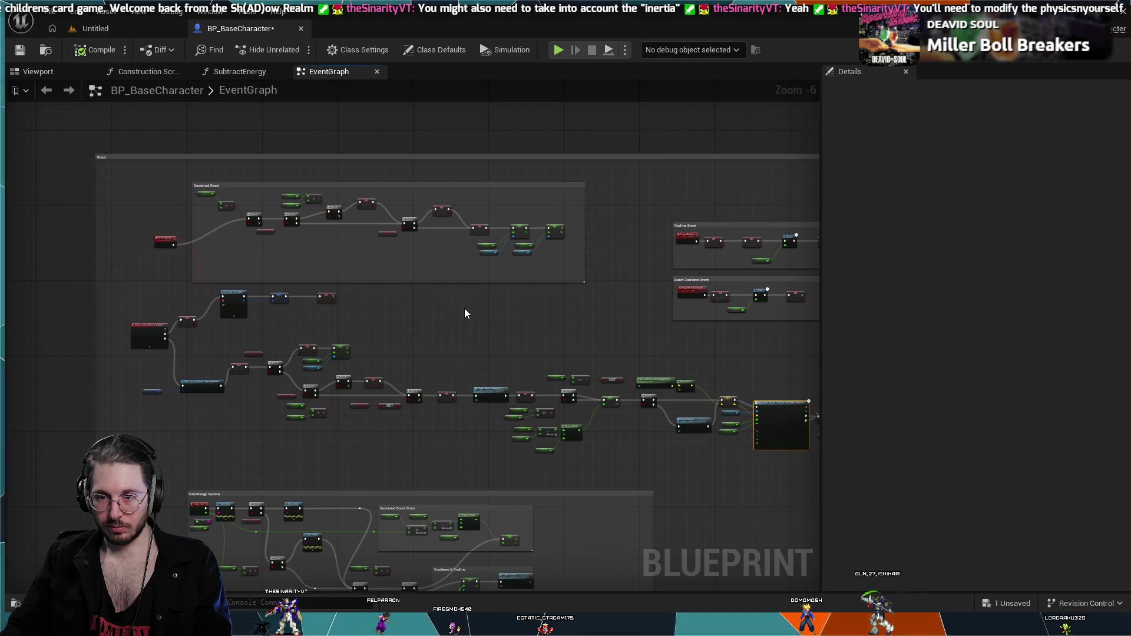
pyautogui.moveTo(473, 315)
pyautogui.mouseDown()
pyautogui.moveTo(421, 227)
pyautogui.moveTo(535, 248)
pyautogui.mouseUp()
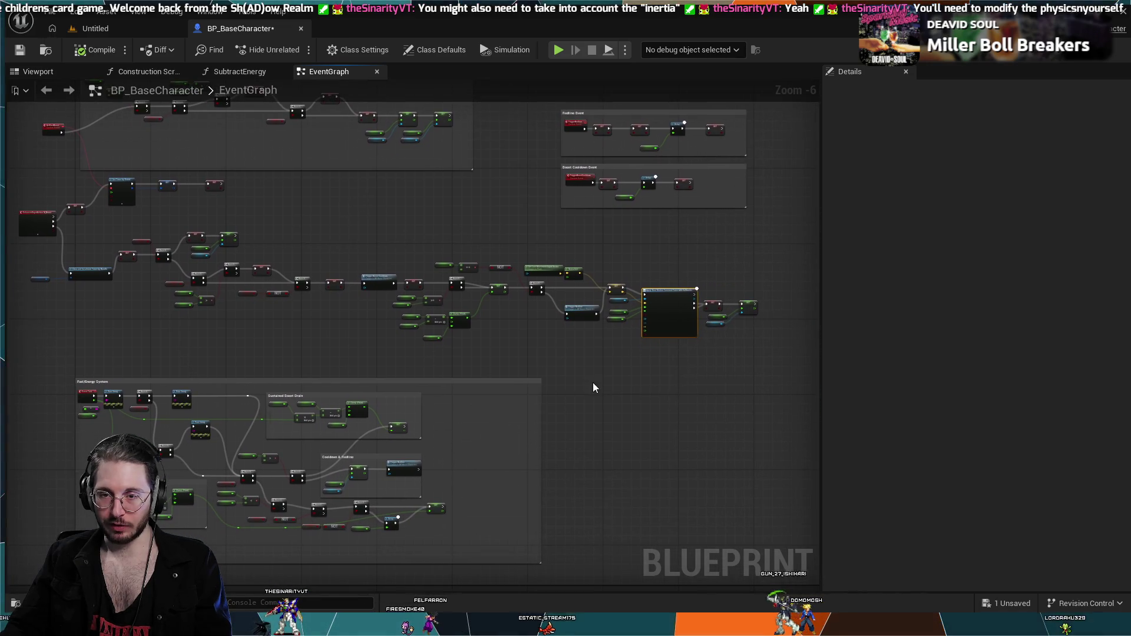
pyautogui.scroll(3, 474, 347)
pyautogui.moveTo(479, 355)
pyautogui.mouseDown()
pyautogui.moveTo(300, 471)
pyautogui.moveTo(264, 473)
pyautogui.mouseUp()
pyautogui.scroll(-1, 326, 451)
pyautogui.scroll(2, 299, 472)
pyautogui.scroll(2, 300, 471)
pyautogui.scroll(-1, 318, 440)
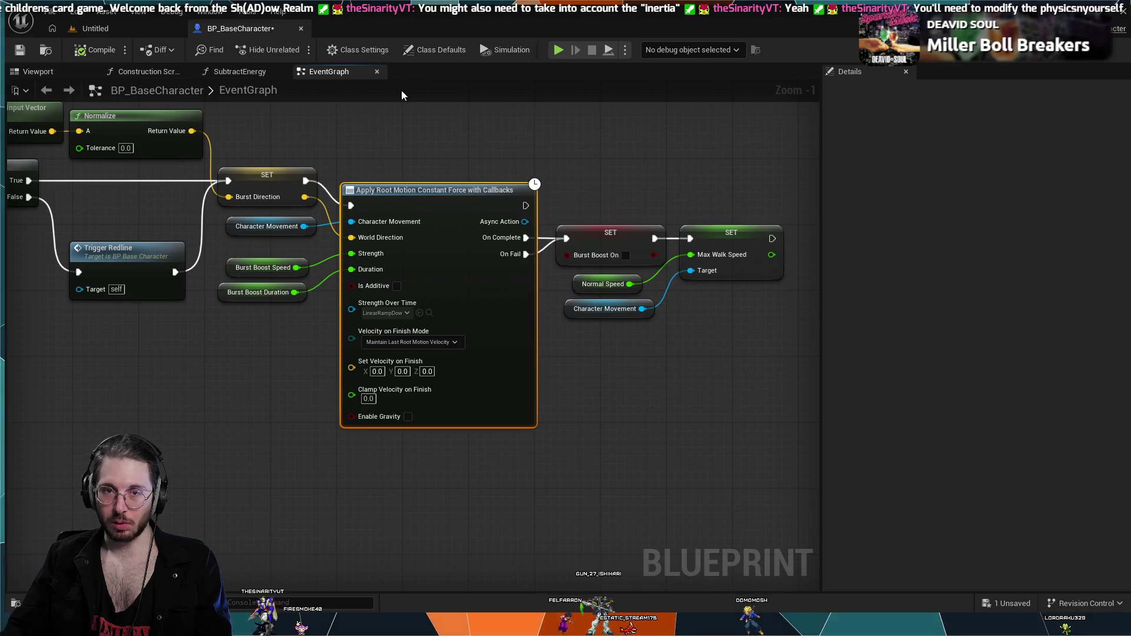
pyautogui.click(89, 29)
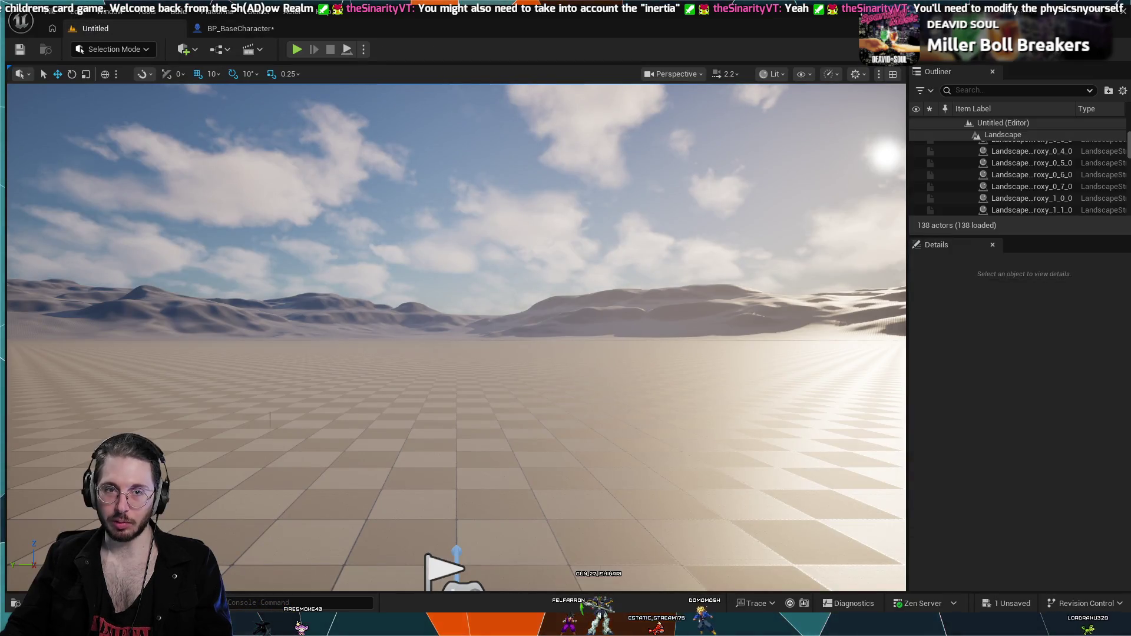
pyautogui.moveTo(275, 207)
pyautogui.mouseDown()
pyautogui.moveTo(275, 248)
pyautogui.moveTo(275, 208)
pyautogui.mouseUp()
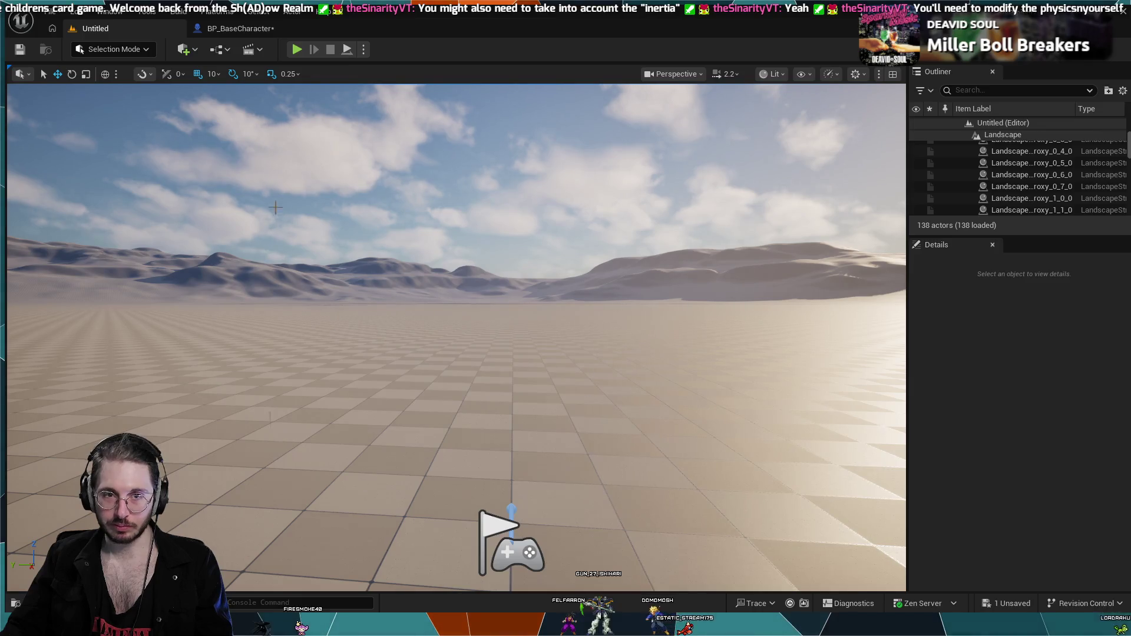
pyautogui.click(229, 30)
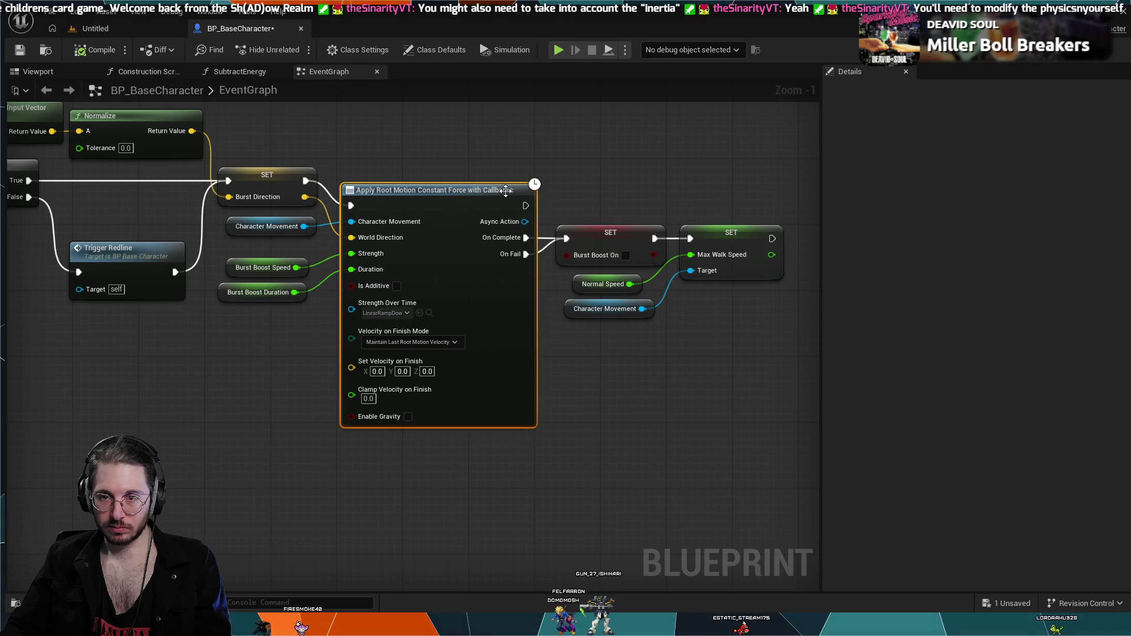
pyautogui.scroll(-1, 343, 126)
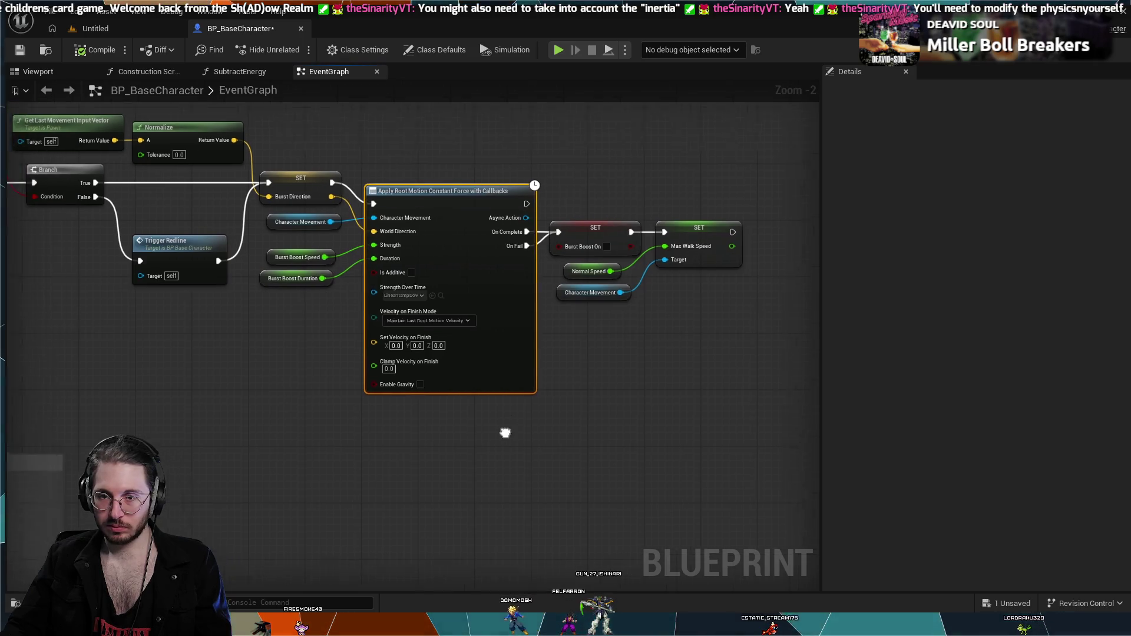
pyautogui.scroll(-2, 506, 430)
pyautogui.moveTo(448, 436)
pyautogui.mouseDown()
pyautogui.moveTo(468, 382)
pyautogui.moveTo(519, 359)
pyautogui.moveTo(553, 367)
pyautogui.moveTo(394, 421)
pyautogui.moveTo(412, 222)
pyautogui.moveTo(302, 286)
pyautogui.moveTo(212, 371)
pyautogui.moveTo(437, 358)
pyautogui.moveTo(296, 340)
pyautogui.mouseUp()
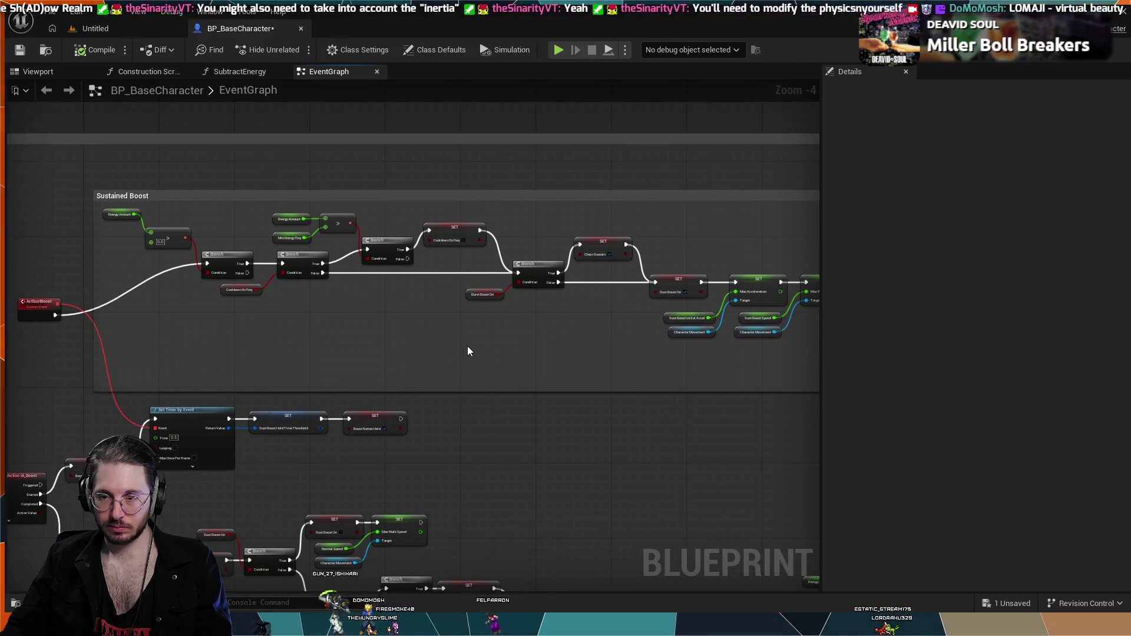
# - Marquee-select every boost node from the IA_Boost event through the root-motion force node
pyautogui.moveTo(467, 345); pyautogui.dragTo(314, 301)
pyautogui.moveTo(437, 350)
pyautogui.mouseDown()
pyautogui.moveTo(436, 379)
pyautogui.moveTo(535, 293)
pyautogui.mouseUp()
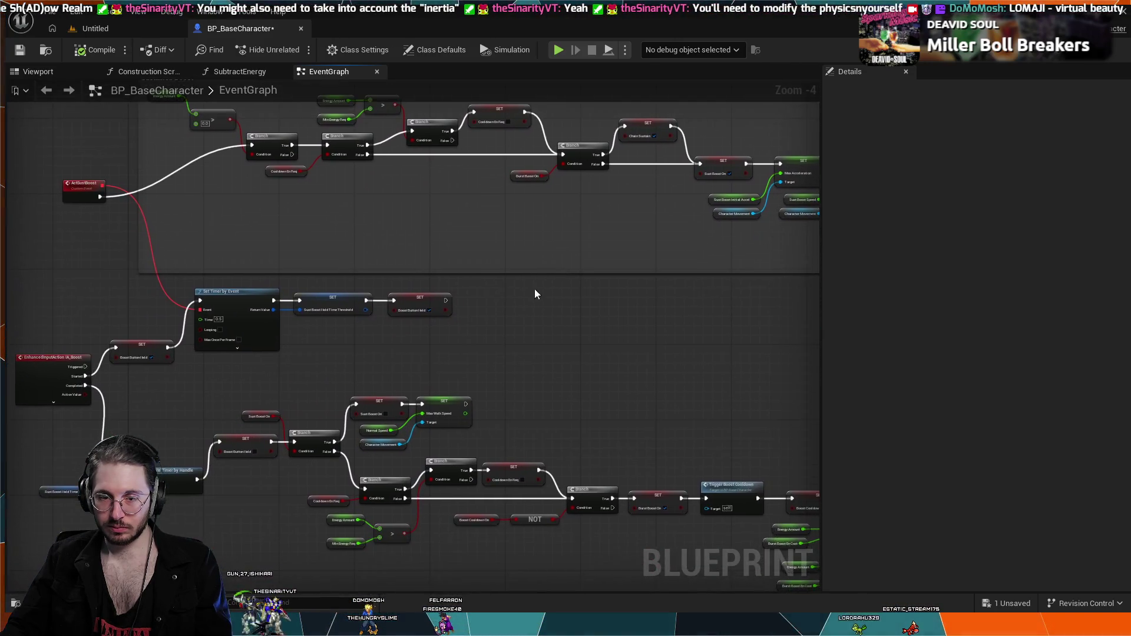
pyautogui.scroll(-2, 535, 293)
pyautogui.moveTo(548, 373)
pyautogui.mouseDown()
pyautogui.moveTo(374, 293)
pyautogui.moveTo(326, 318)
pyautogui.mouseUp()
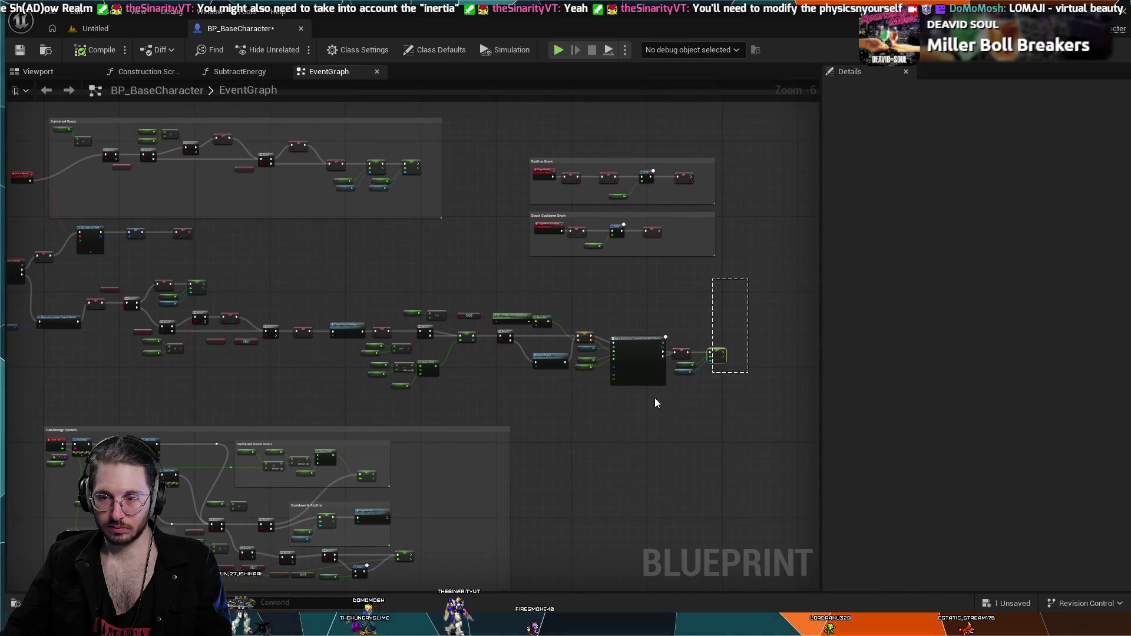
pyautogui.moveTo(655, 399)
pyautogui.mouseDown()
pyautogui.moveTo(16, 396)
pyautogui.moveTo(101, 393)
pyautogui.moveTo(91, 391)
pyautogui.mouseUp()
pyautogui.moveTo(111, 310); pyautogui.dragTo(147, 260)
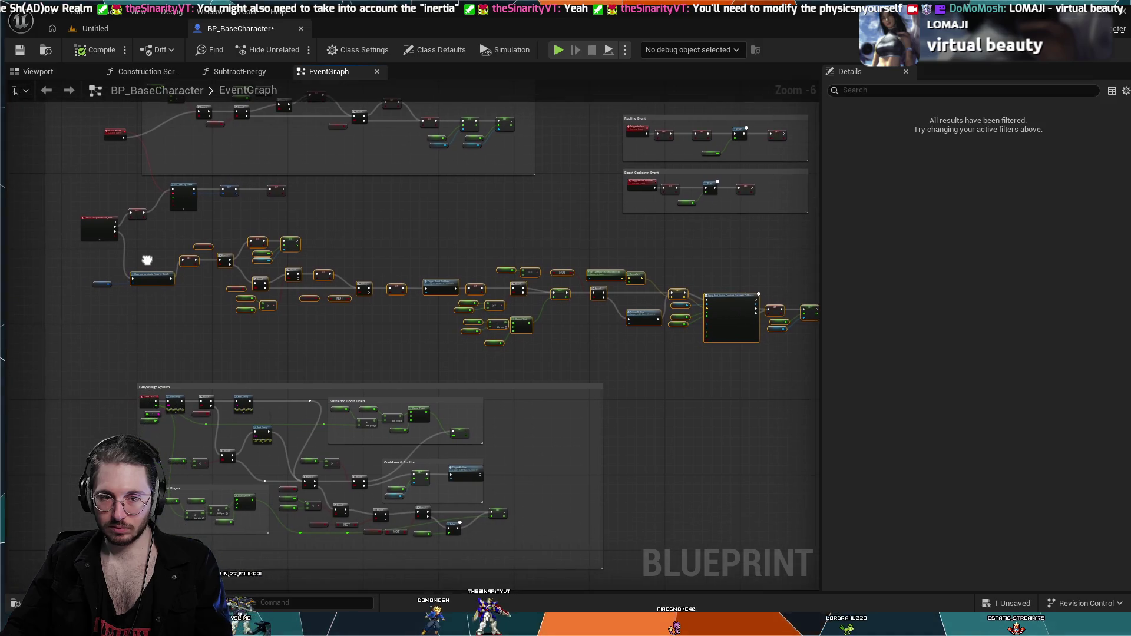
pyautogui.scroll(3, 100, 256)
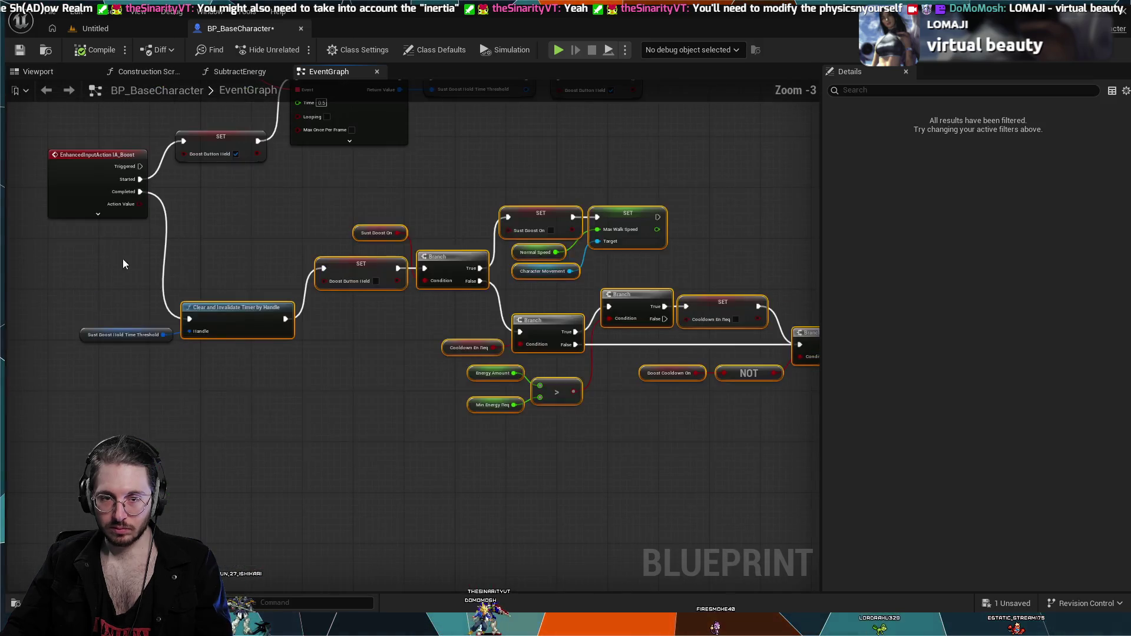
pyautogui.scroll(-1, 283, 274)
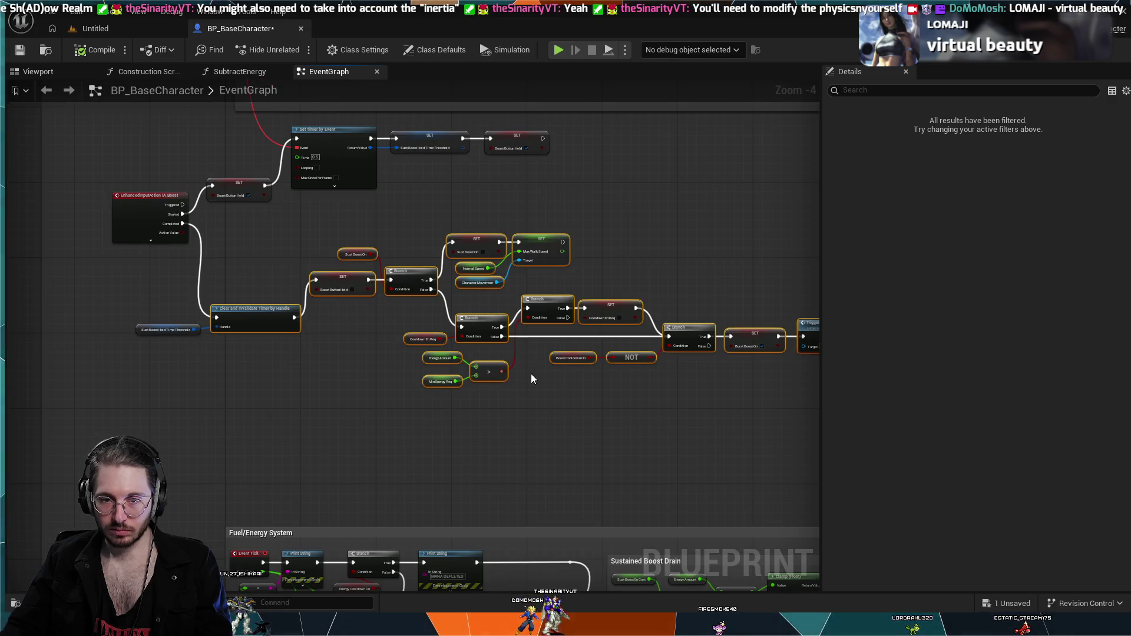
pyautogui.moveTo(593, 401); pyautogui.dragTo(189, 398)
pyautogui.moveTo(192, 255); pyautogui.dragTo(24, 230)
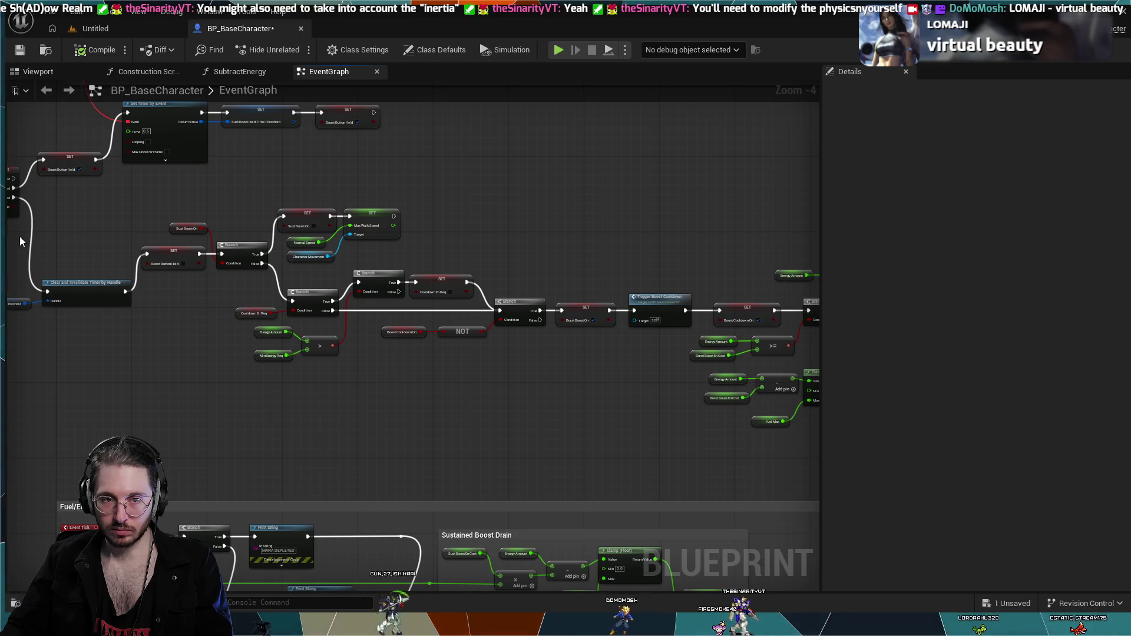
pyautogui.moveTo(23, 211)
pyautogui.mouseDown()
pyautogui.moveTo(82, 341)
pyautogui.moveTo(406, 359)
pyautogui.moveTo(879, 430)
pyautogui.moveTo(855, 427)
pyautogui.moveTo(840, 447)
pyautogui.moveTo(491, 455)
pyautogui.mouseUp()
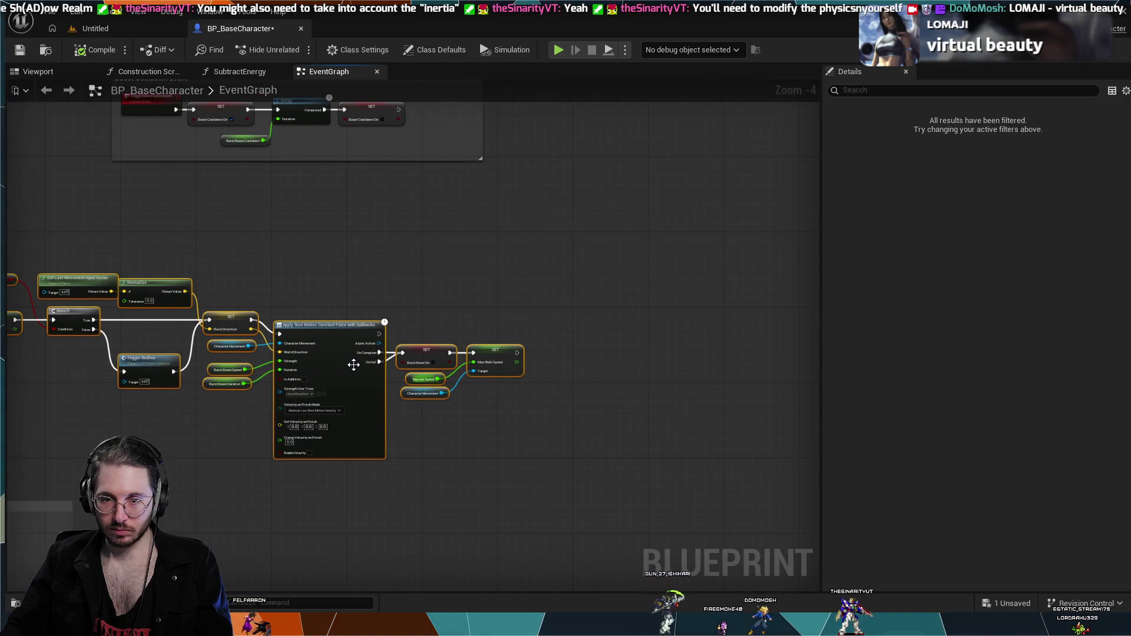
# - Wrap the selected boost nodes in a comment titled 'Burst Boost'
pyautogui.press('c')
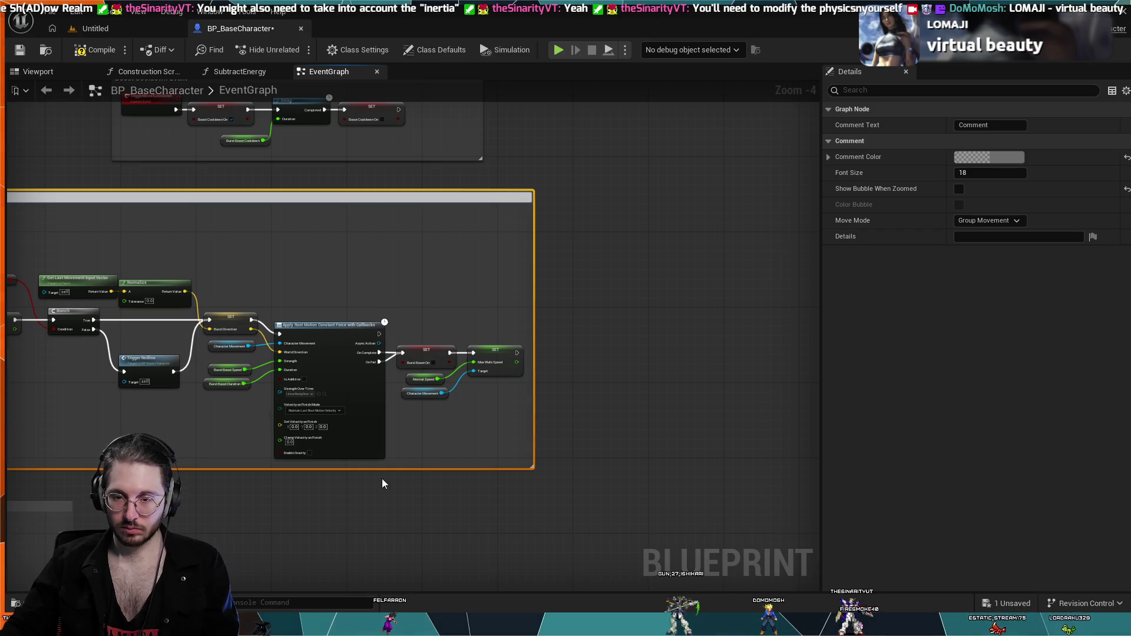
pyautogui.write('Burst Boost')
pyautogui.press('Return')
# - Move the Burst Boost comment down-right so it sits clear of the IA_Boost node
pyautogui.moveTo(449, 510)
pyautogui.mouseDown()
pyautogui.moveTo(412, 412)
pyautogui.moveTo(285, 235)
pyautogui.moveTo(529, 271)
pyautogui.mouseUp()
pyautogui.moveTo(358, 315)
pyautogui.mouseDown()
pyautogui.moveTo(356, 338)
pyautogui.moveTo(403, 334)
pyautogui.mouseUp()
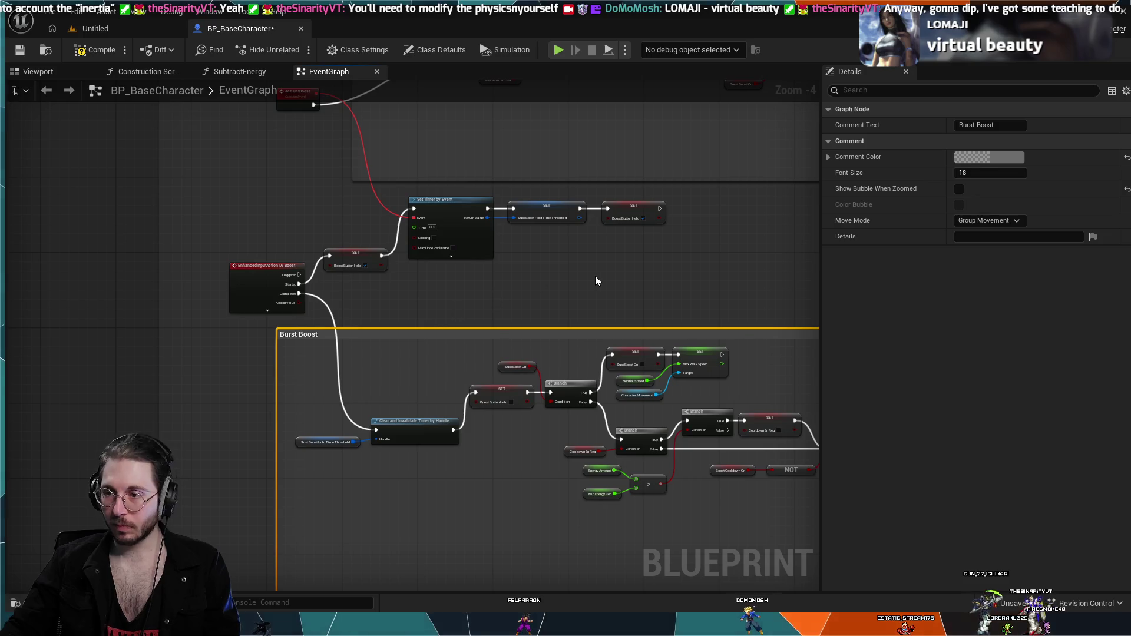
pyautogui.moveTo(595, 276)
pyautogui.mouseDown()
pyautogui.moveTo(344, 237)
pyautogui.moveTo(209, 187)
pyautogui.mouseUp()
pyautogui.moveTo(753, 220); pyautogui.dragTo(475, 144)
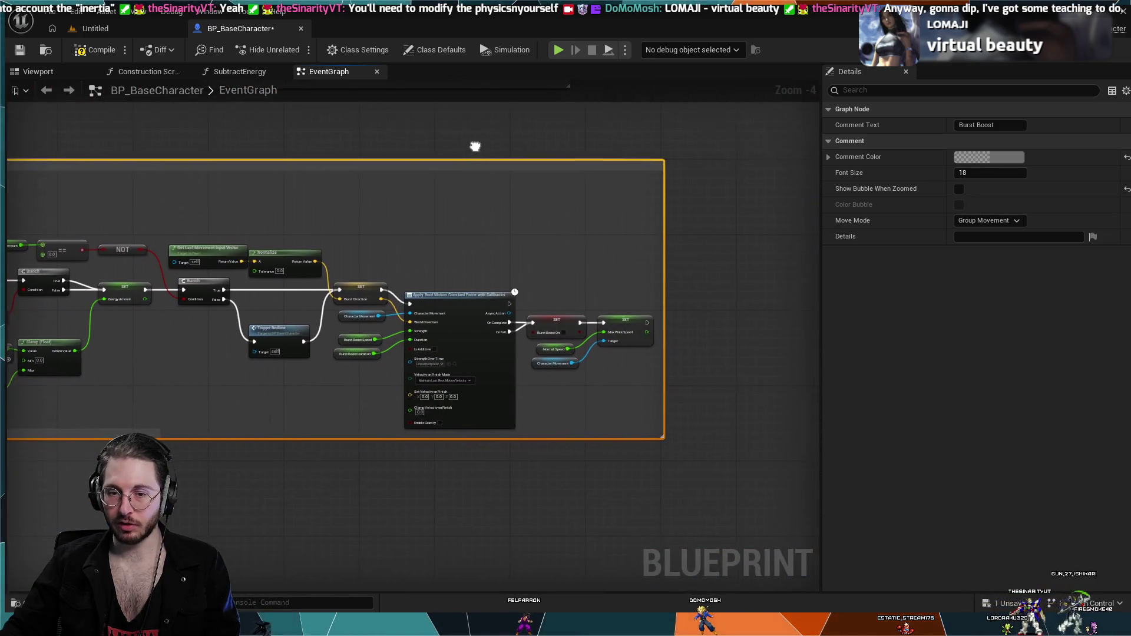
pyautogui.moveTo(607, 477); pyautogui.dragTo(358, 376)
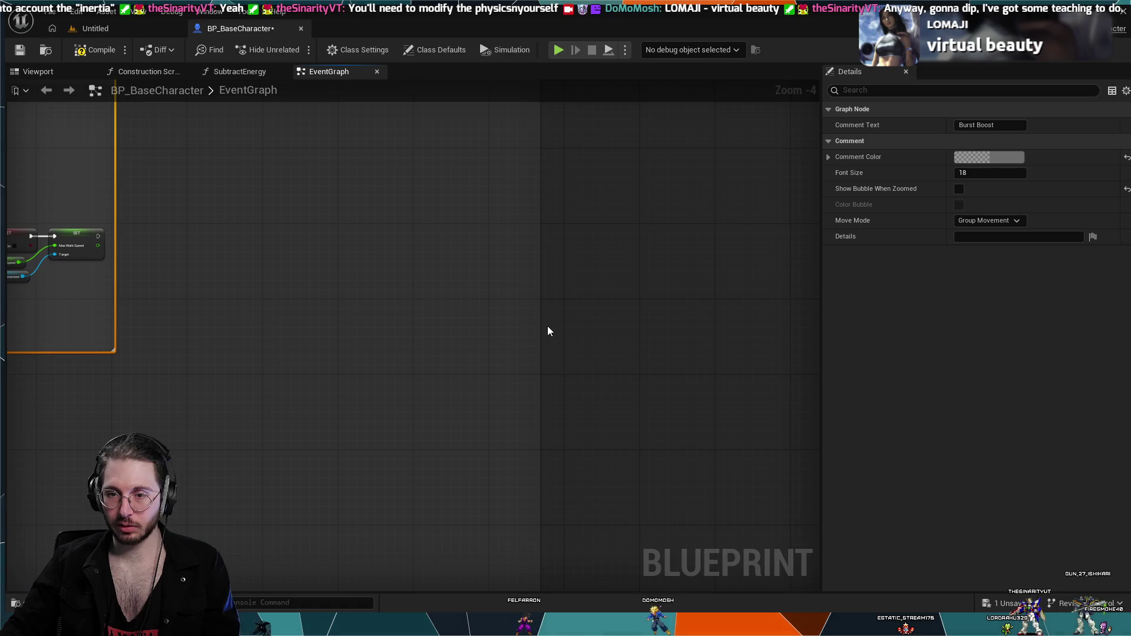
# - Drag the Fuel/Energy System comment's bottom edge down to make the box taller
pyautogui.scroll(-5, 536, 323)
pyautogui.moveTo(440, 326); pyautogui.dragTo(557, 362)
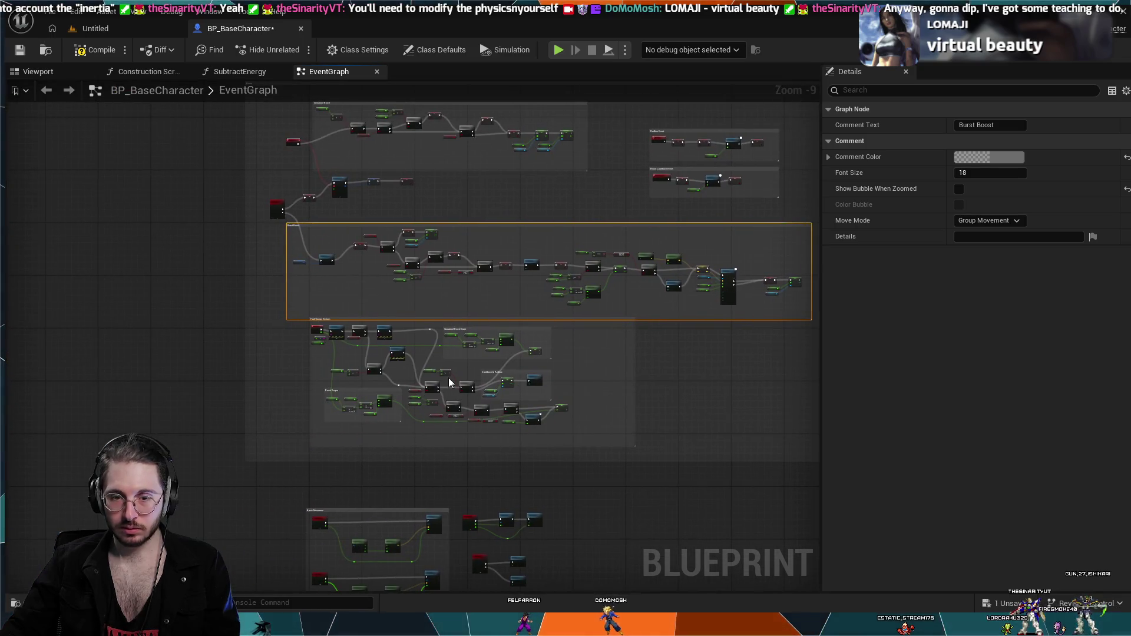
pyautogui.scroll(5, 401, 353)
pyautogui.moveTo(401, 354); pyautogui.dragTo(464, 396)
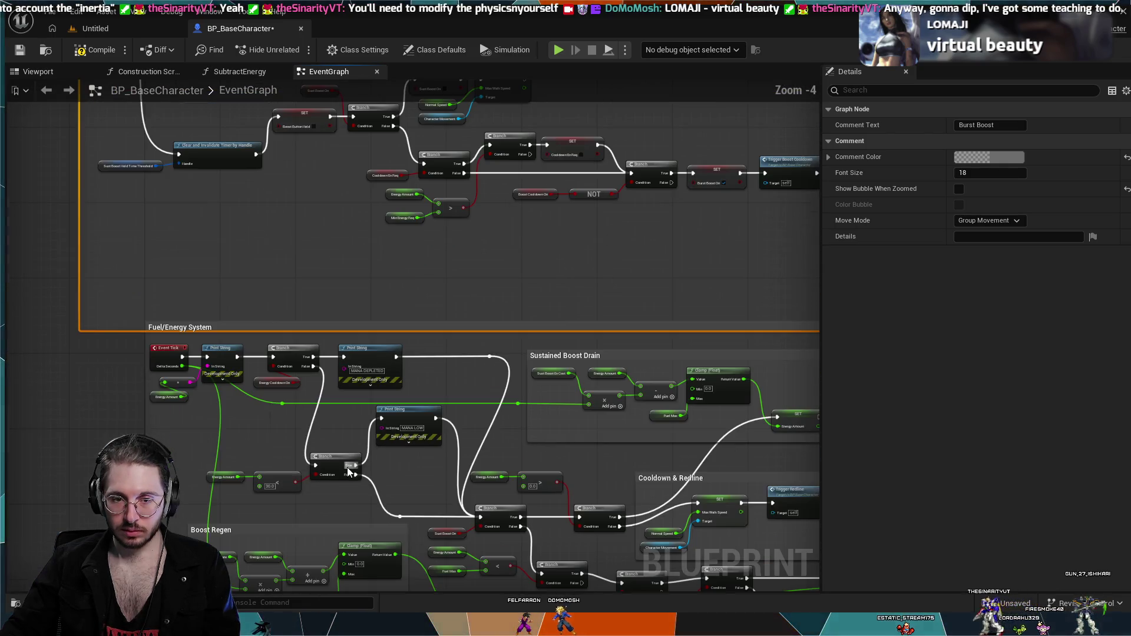
pyautogui.moveTo(160, 495)
pyautogui.mouseDown()
pyautogui.moveTo(201, 242)
pyautogui.moveTo(208, 327)
pyautogui.mouseUp()
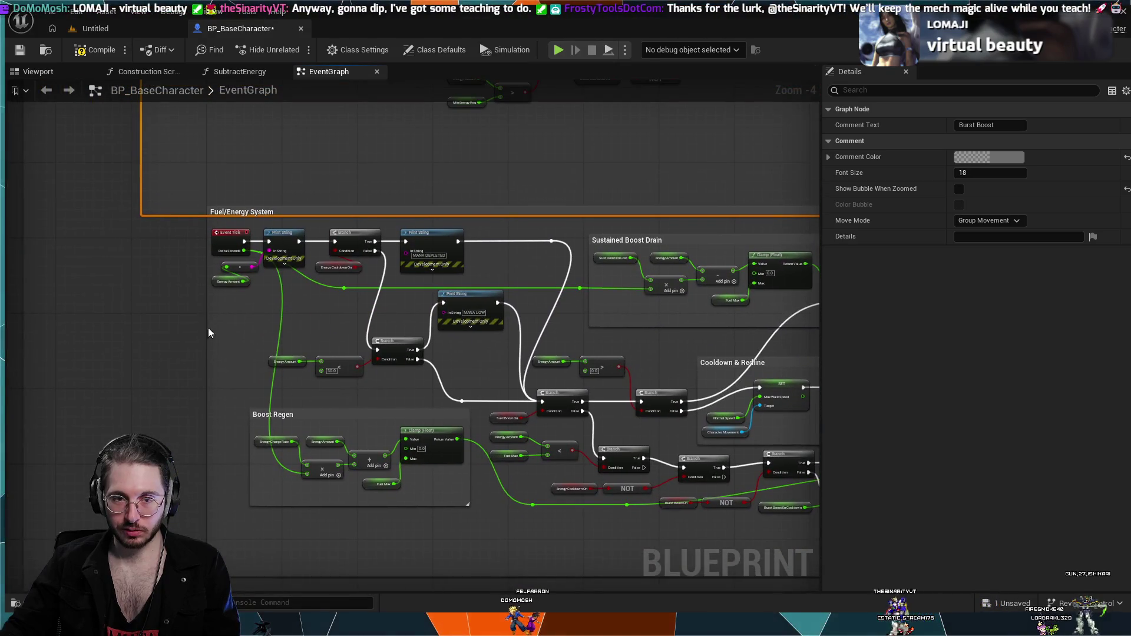
pyautogui.scroll(-1, 175, 394)
pyautogui.scroll(-2, 174, 394)
pyautogui.scroll(-1, 292, 512)
pyautogui.moveTo(293, 513)
pyautogui.mouseDown()
pyautogui.moveTo(310, 527)
pyautogui.moveTo(320, 297)
pyautogui.moveTo(229, 247)
pyautogui.mouseUp()
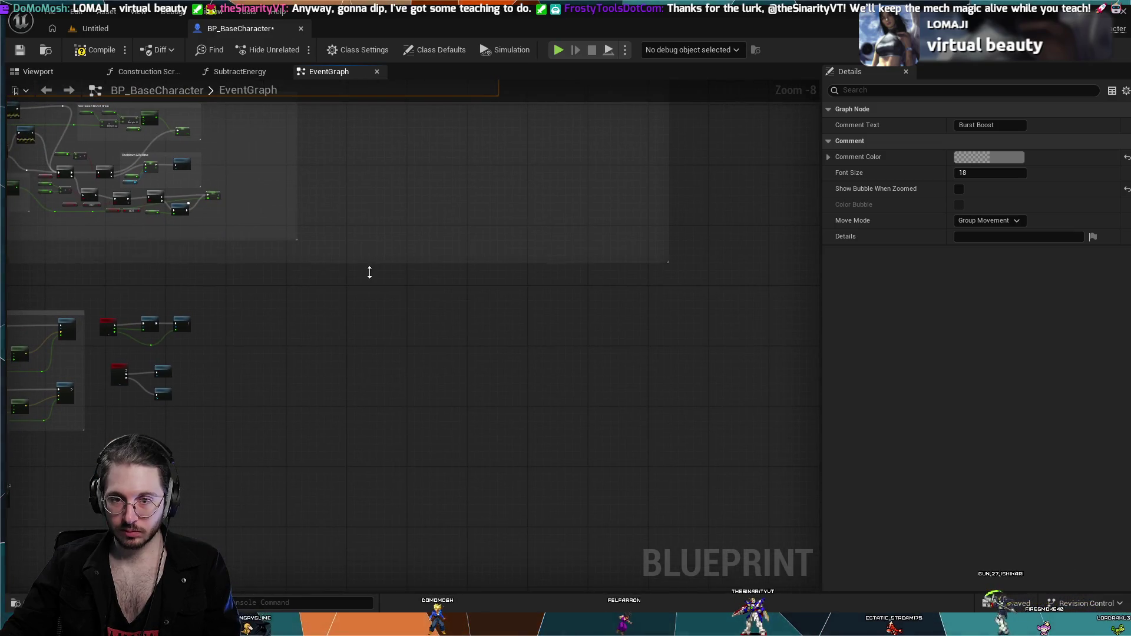
pyautogui.moveTo(370, 272); pyautogui.dragTo(376, 286)
# - Check the Fuel/Energy System comment's title, leave it unchanged, and keep only that comment selected
pyautogui.scroll(4, 744, 434)
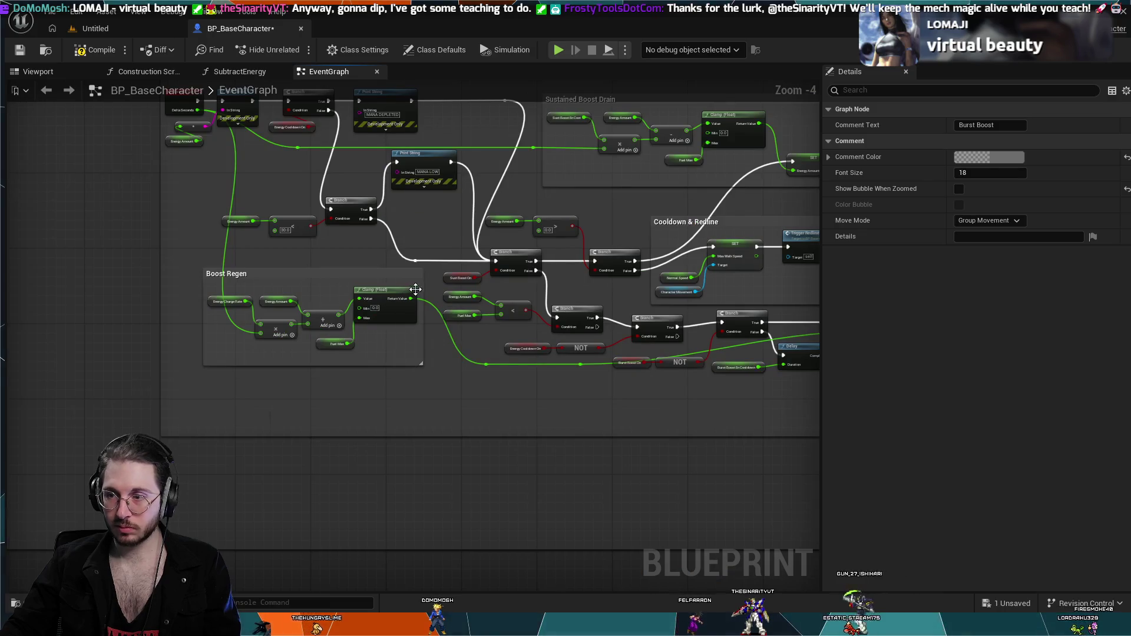
pyautogui.moveTo(416, 290)
pyautogui.mouseDown()
pyautogui.moveTo(443, 394)
pyautogui.moveTo(412, 402)
pyautogui.mouseUp()
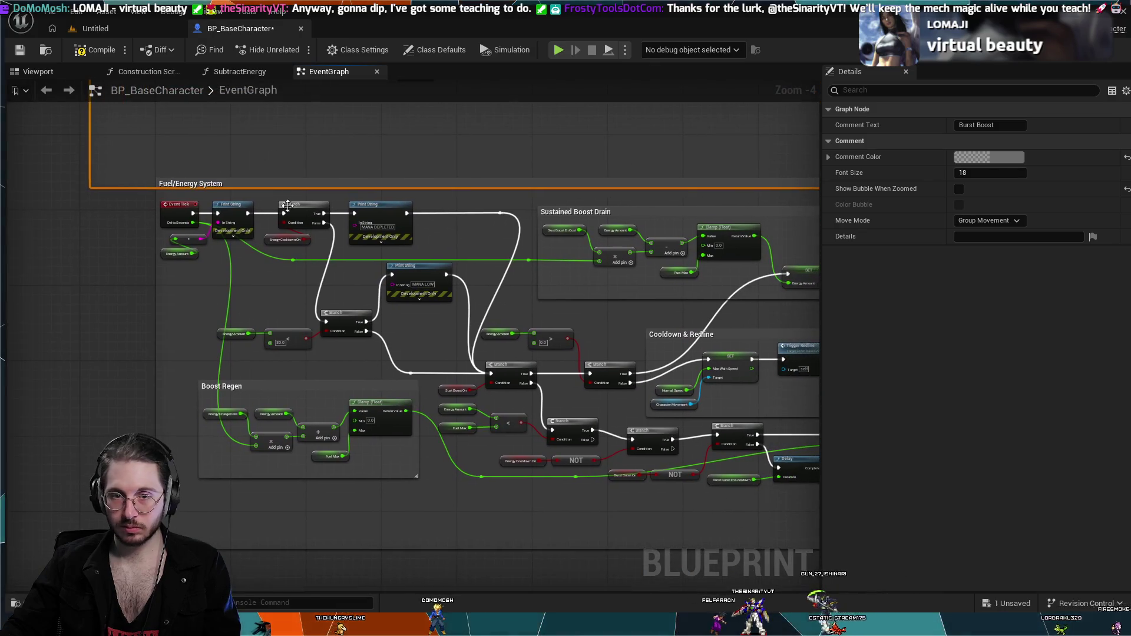
pyautogui.click(286, 183)
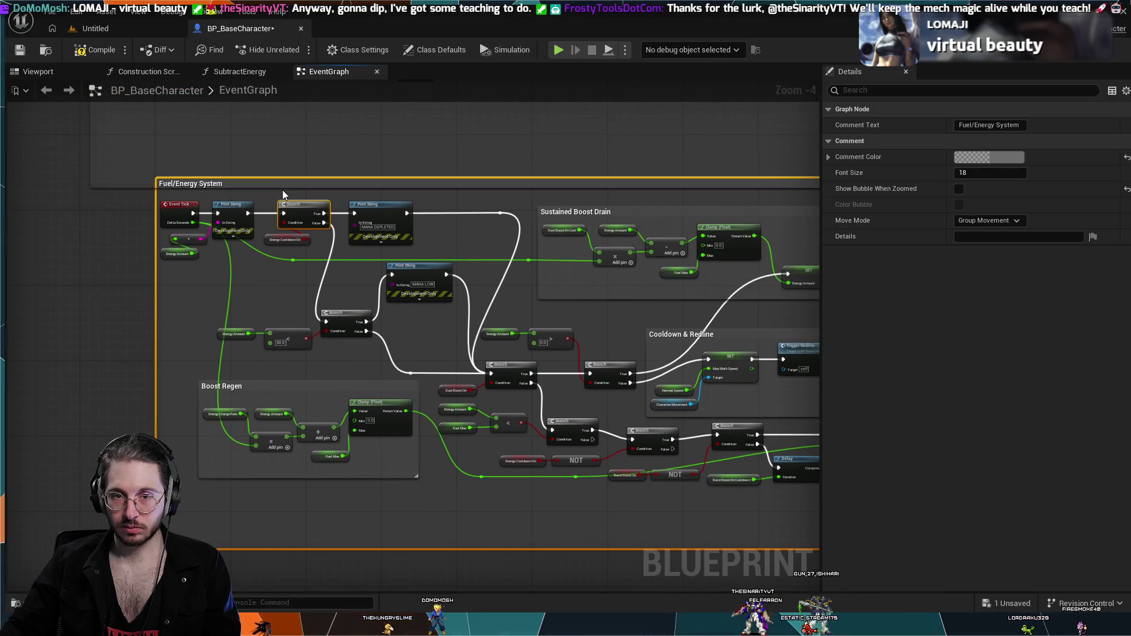
pyautogui.click(283, 195)
pyautogui.click(281, 184)
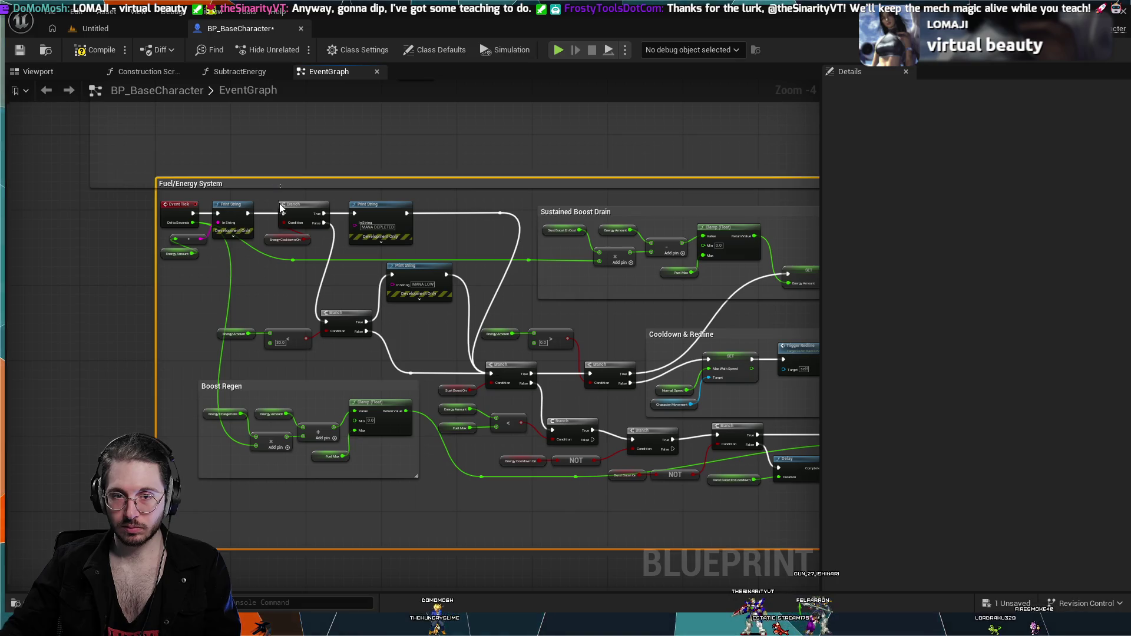
pyautogui.click(276, 181)
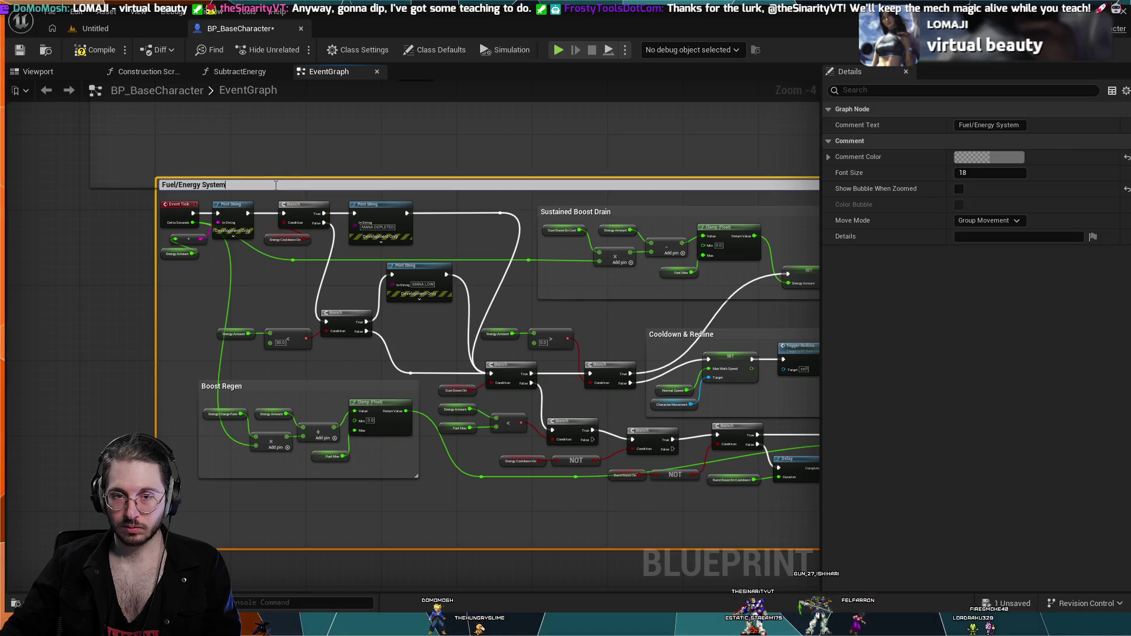
pyautogui.keyDown('ctrl'); pyautogui.click(221, 182); pyautogui.keyUp('ctrl')
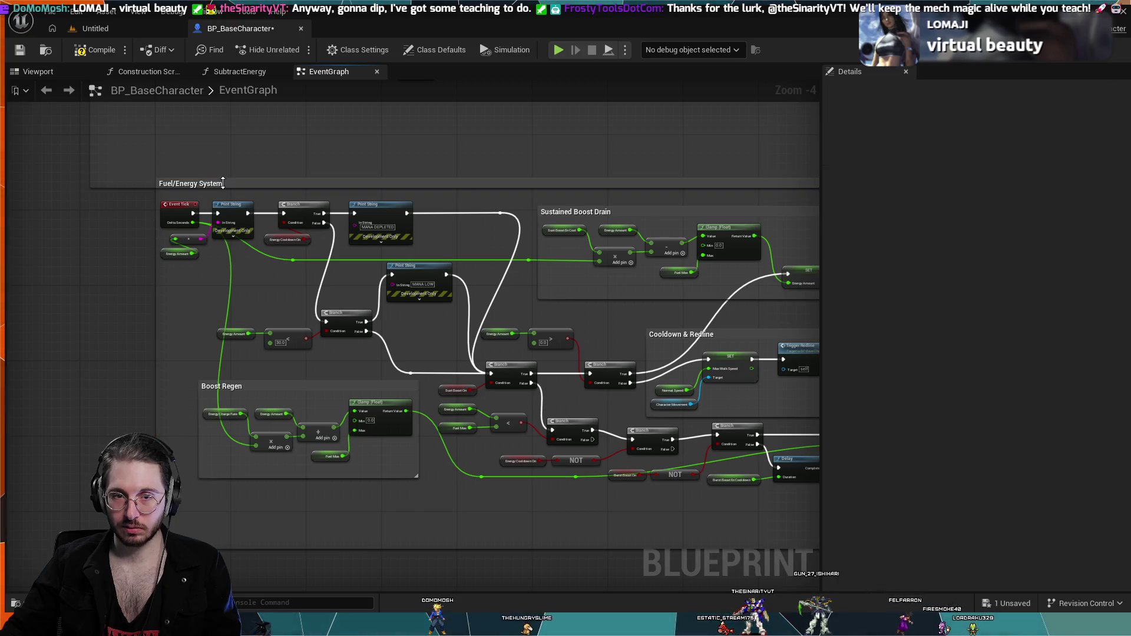
pyautogui.click(225, 183)
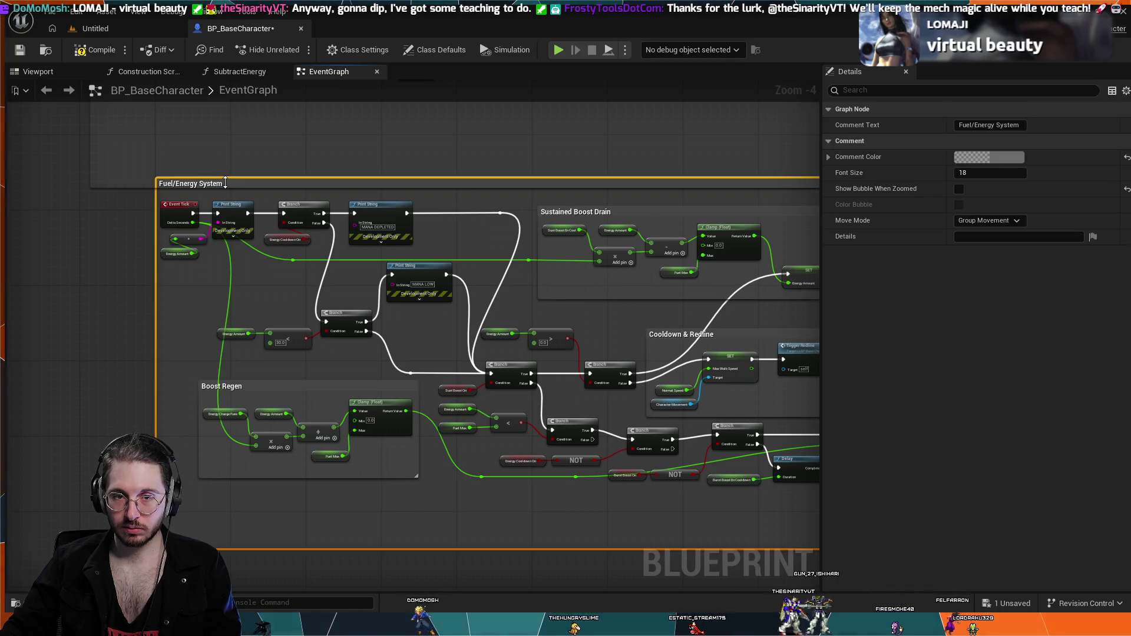
pyautogui.doubleClick(227, 185)
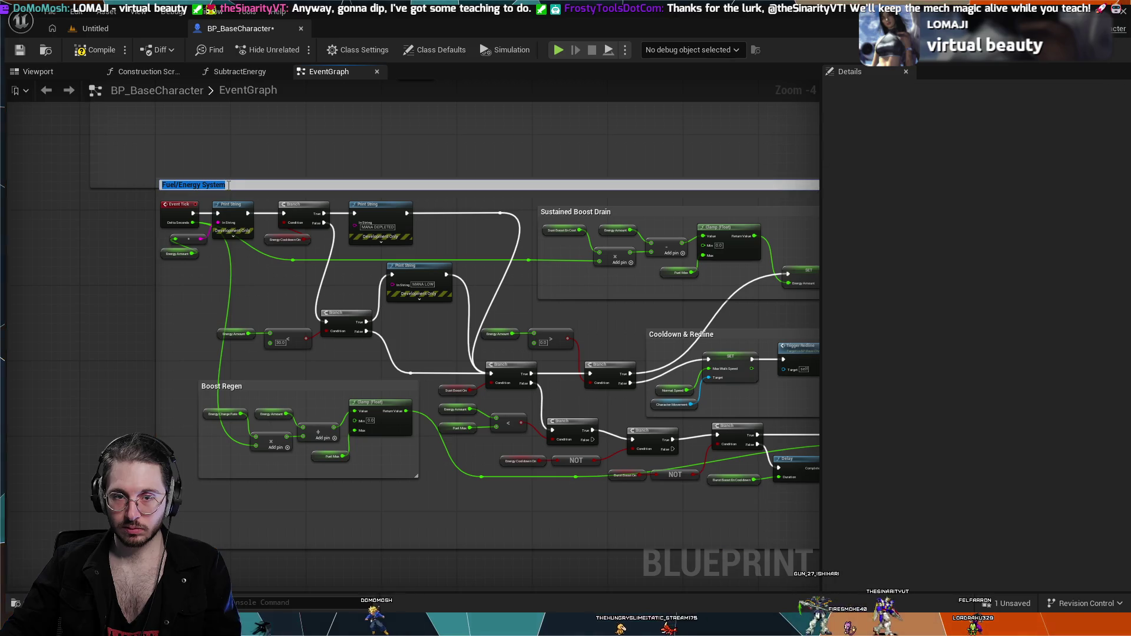
pyautogui.click(273, 202)
pyautogui.click(310, 185)
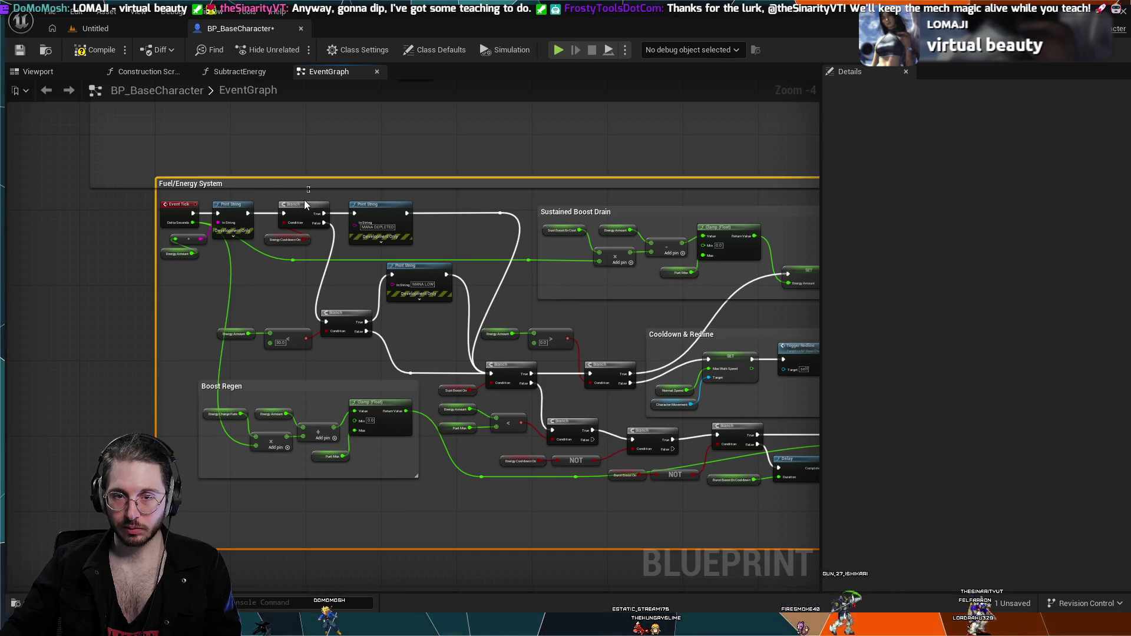
pyautogui.click(307, 186)
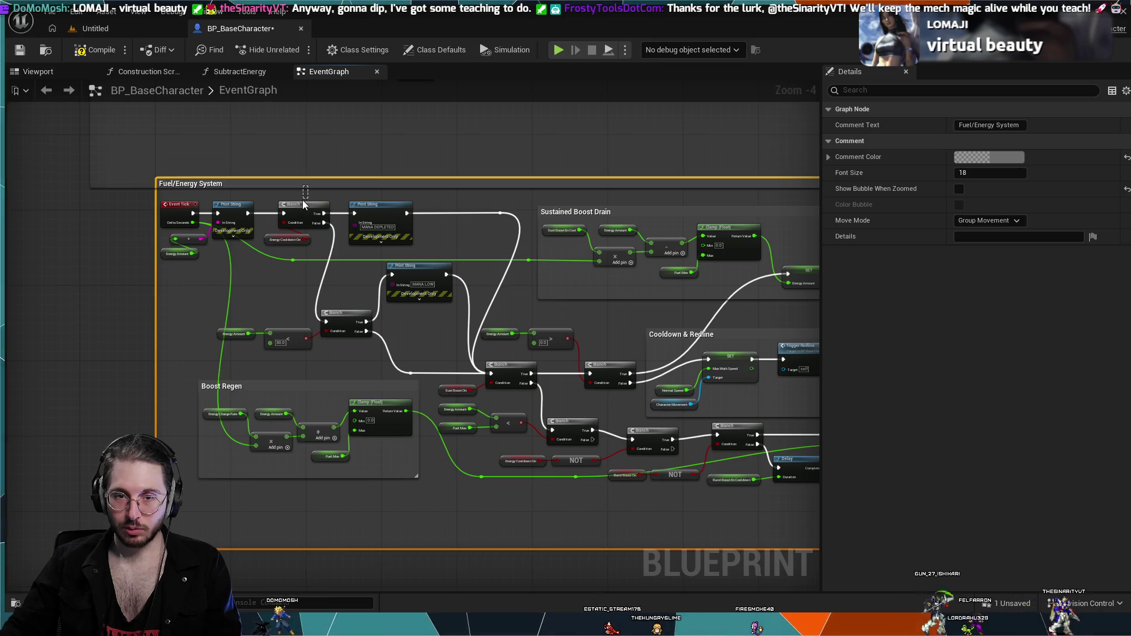
pyautogui.scroll(-2, 709, 265)
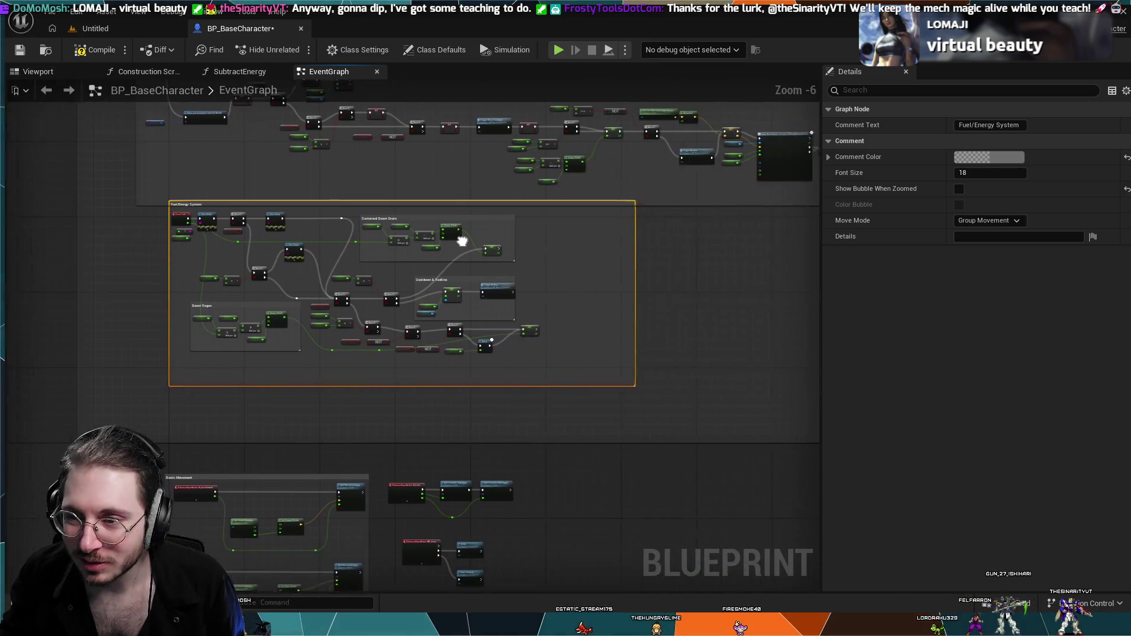
# - Adjust the Burst Boost comment's bottom edge and place the Fuel/Energy System group below it with a gap
pyautogui.scroll(4, 389, 259)
pyautogui.moveTo(224, 135)
pyautogui.mouseDown()
pyautogui.moveTo(472, 262)
pyautogui.moveTo(528, 266)
pyautogui.mouseUp()
pyautogui.scroll(-4, 528, 263)
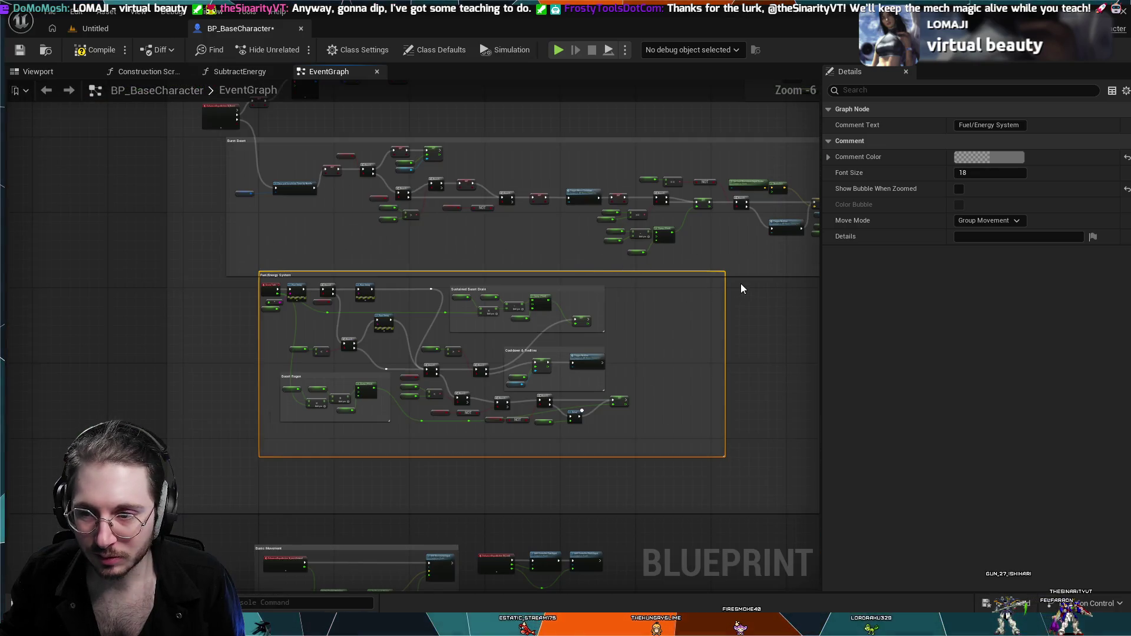
pyautogui.moveTo(744, 270); pyautogui.dragTo(743, 264)
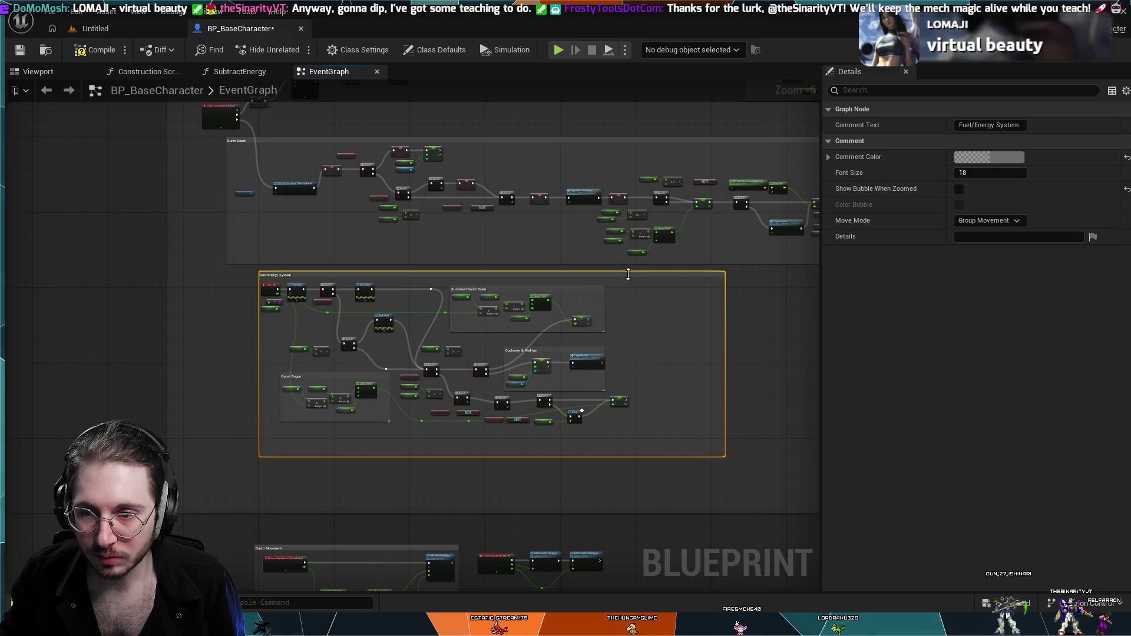
pyautogui.moveTo(620, 274); pyautogui.dragTo(613, 321)
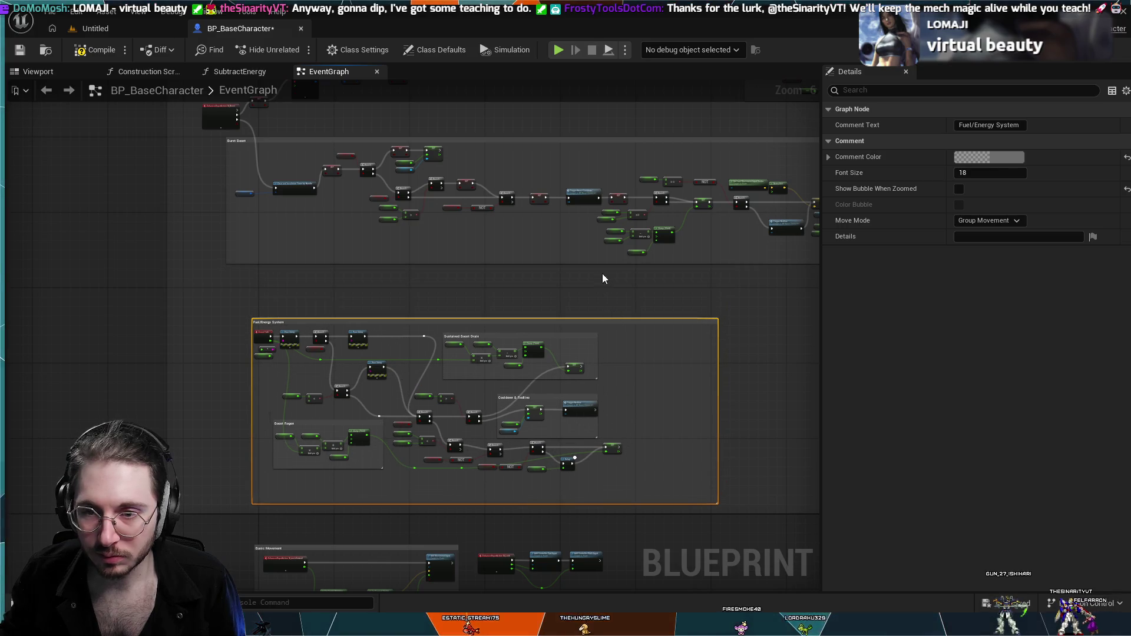
pyautogui.moveTo(601, 264); pyautogui.dragTo(603, 277)
pyautogui.moveTo(608, 291)
pyautogui.mouseDown()
pyautogui.moveTo(308, 271)
pyautogui.moveTo(449, 305)
pyautogui.mouseUp()
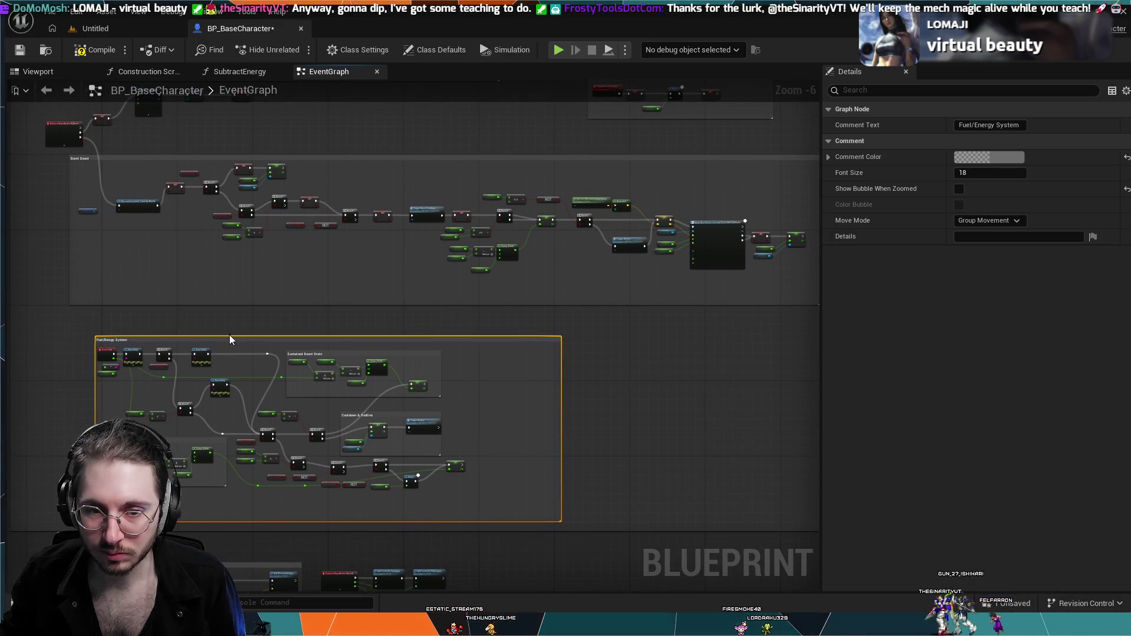
pyautogui.moveTo(229, 335); pyautogui.dragTo(207, 324)
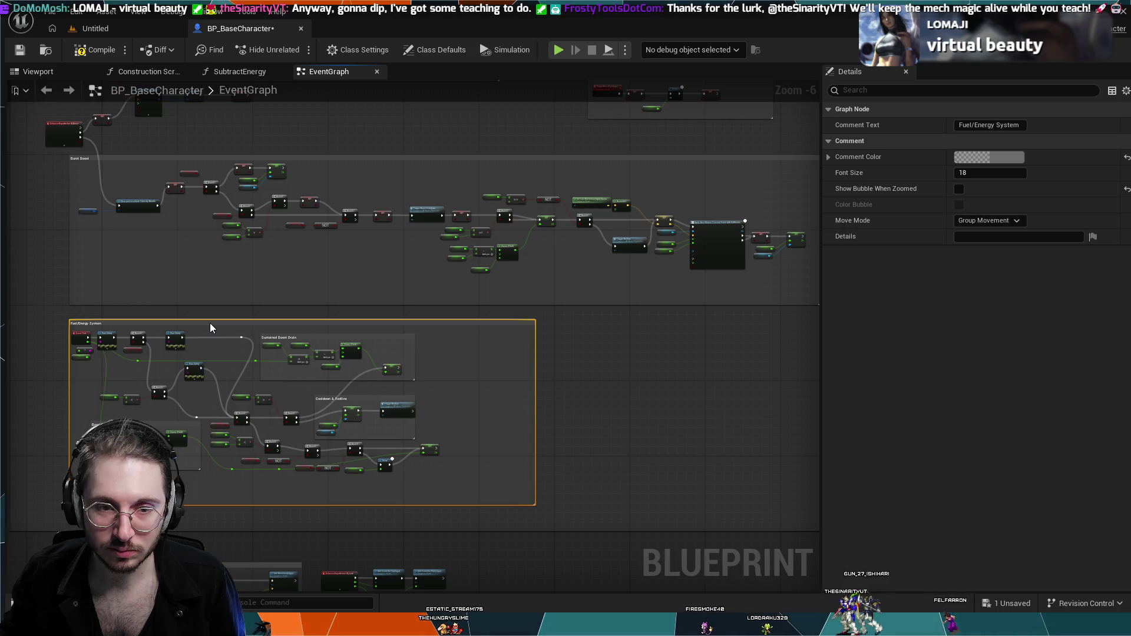
pyautogui.moveTo(94, 277); pyautogui.dragTo(201, 301)
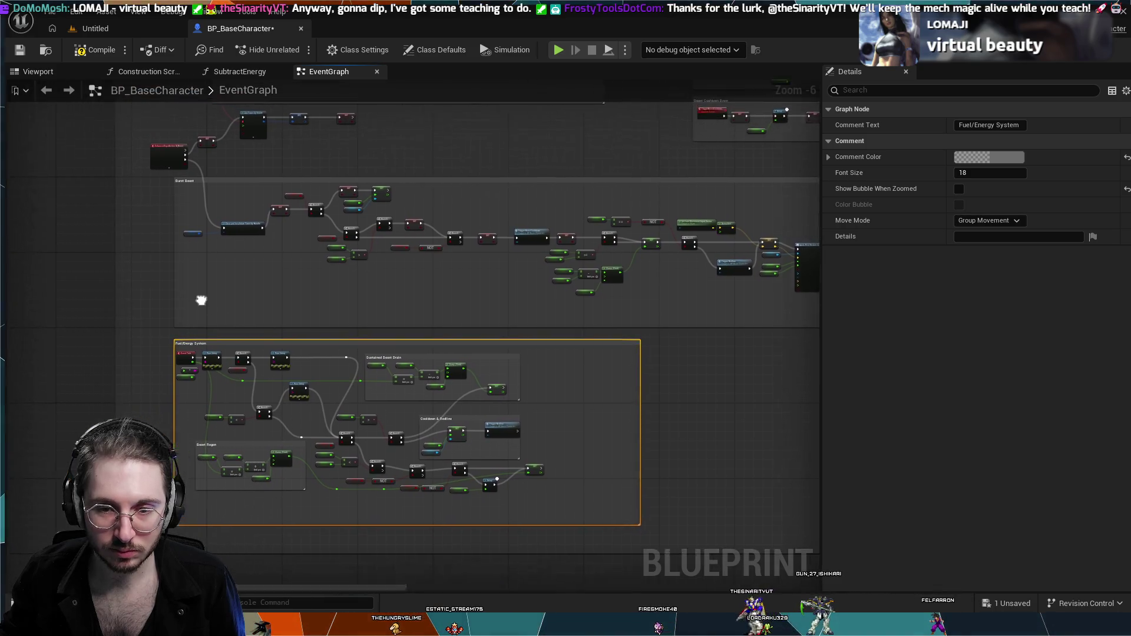
pyautogui.scroll(1, 223, 309)
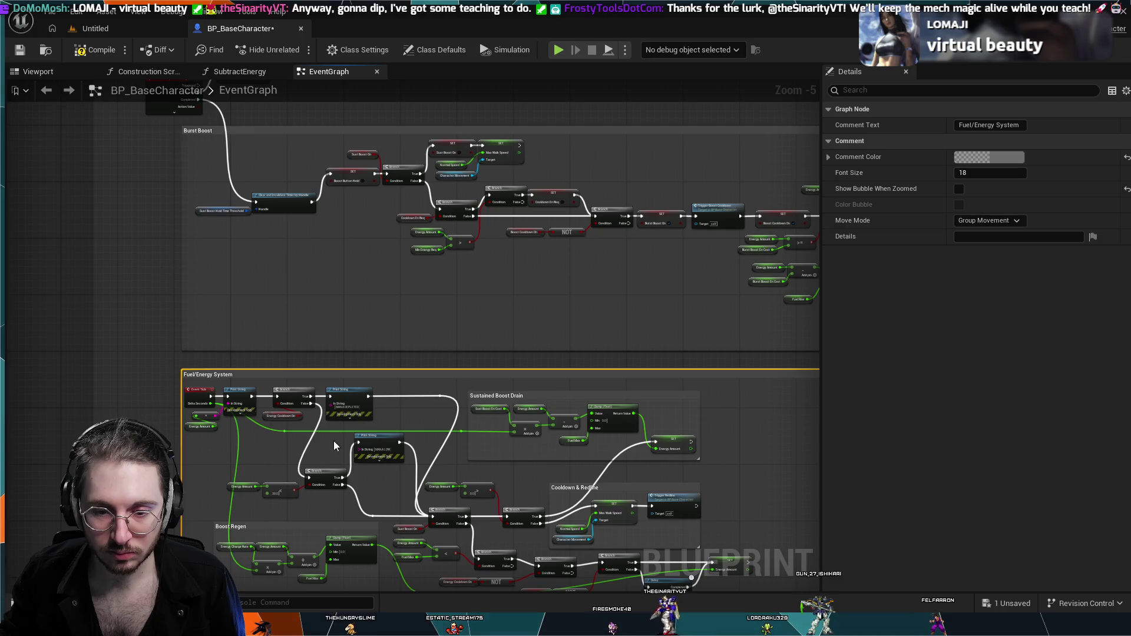
pyautogui.moveTo(453, 329); pyautogui.dragTo(372, 176)
pyautogui.scroll(2, 400, 424)
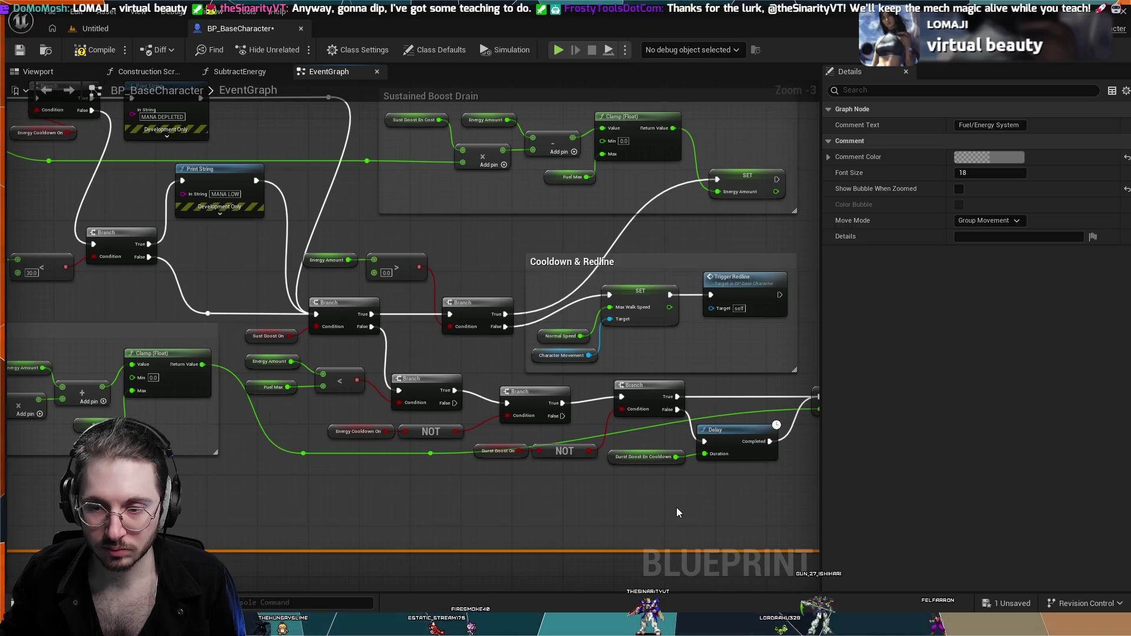
pyautogui.moveTo(676, 507); pyautogui.dragTo(482, 487)
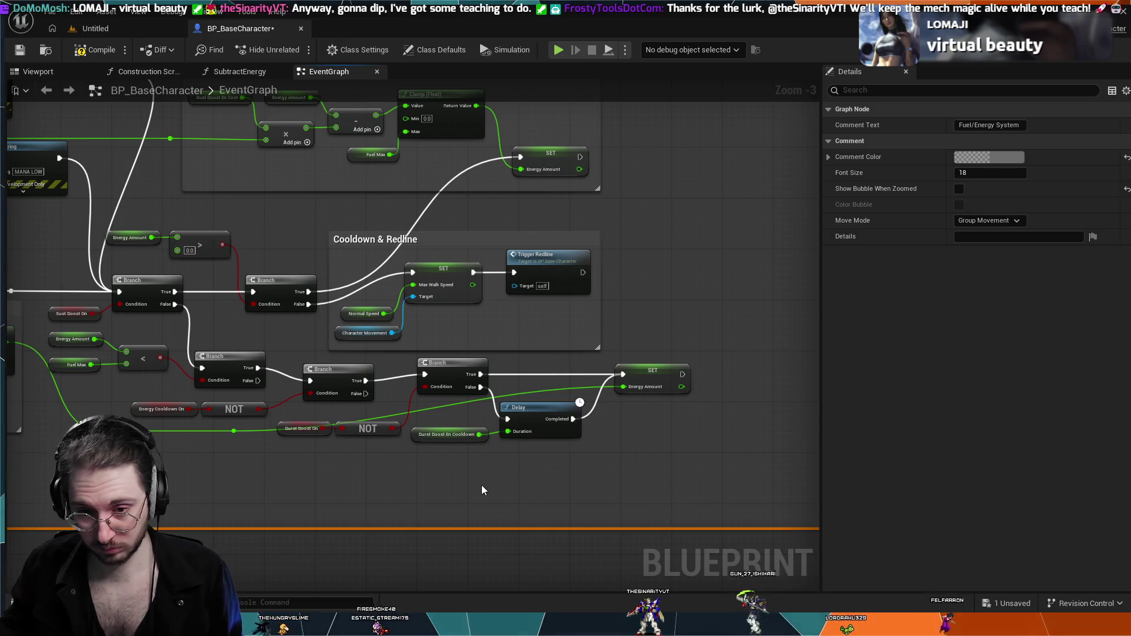
pyautogui.scroll(-3, 589, 400)
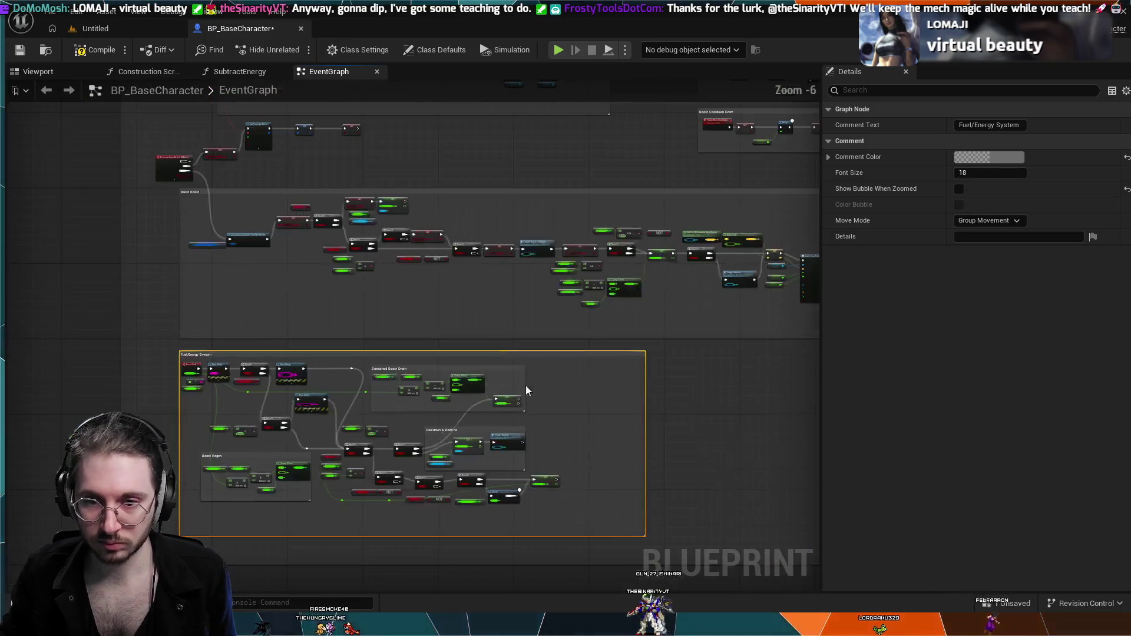
pyautogui.scroll(3, 484, 370)
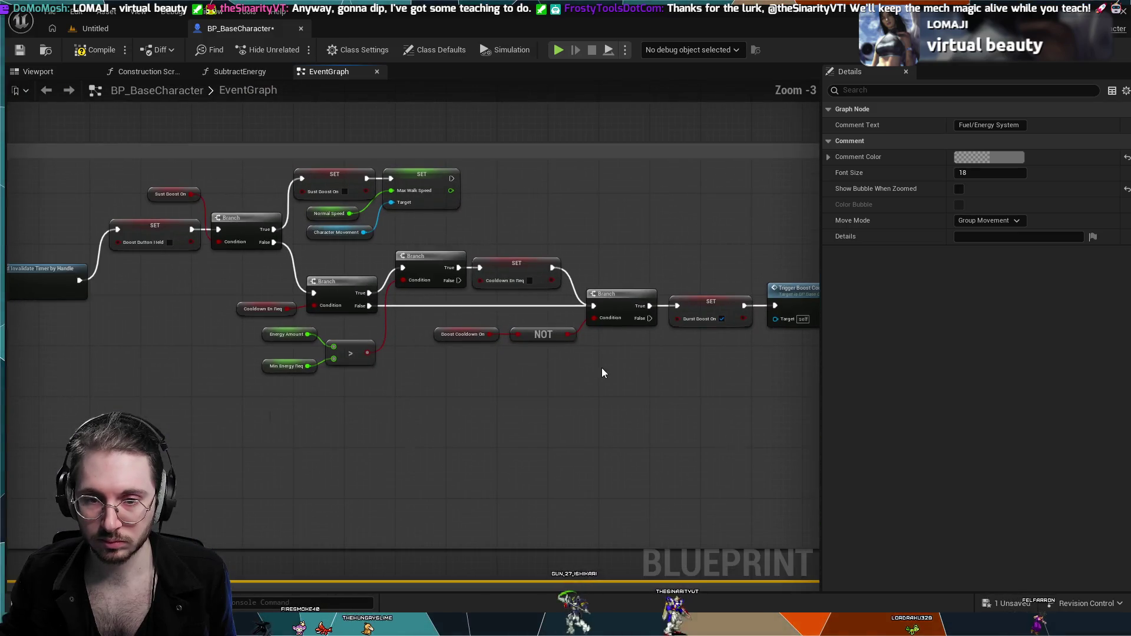
pyautogui.moveTo(494, 380)
pyautogui.mouseDown()
pyautogui.moveTo(559, 372)
pyautogui.moveTo(244, 412)
pyautogui.moveTo(177, 354)
pyautogui.moveTo(430, 178)
pyautogui.moveTo(265, 232)
pyautogui.moveTo(377, 209)
pyautogui.moveTo(412, 236)
pyautogui.moveTo(614, 286)
pyautogui.mouseUp()
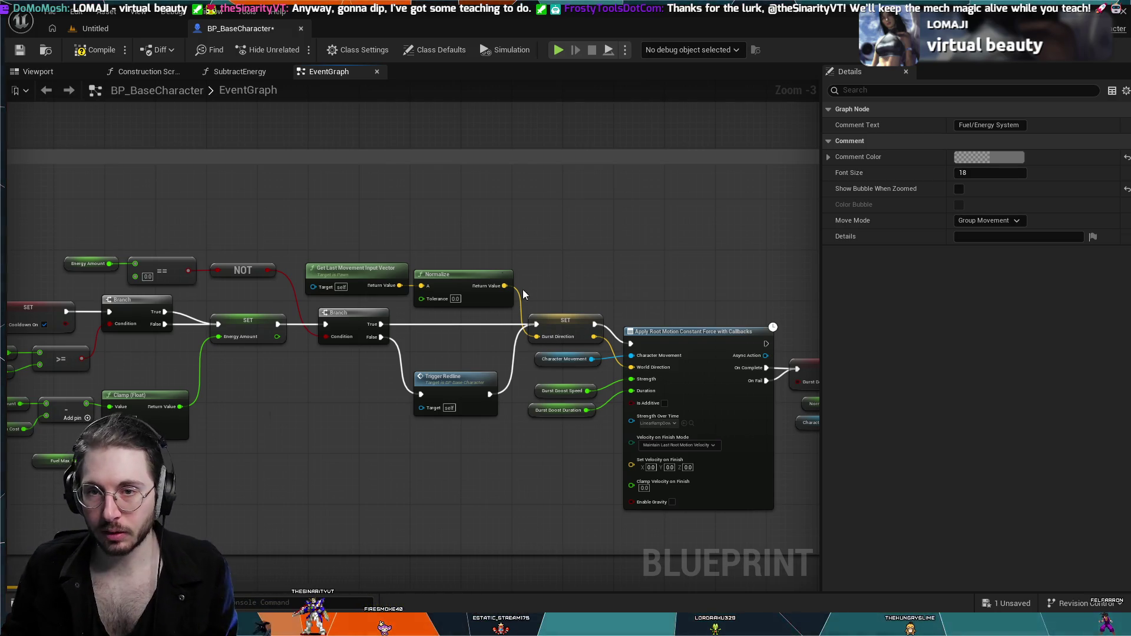
# - Play-test the mech in the Untitled level with Alt+P, then go back to the character Blueprint
pyautogui.click(139, 26)
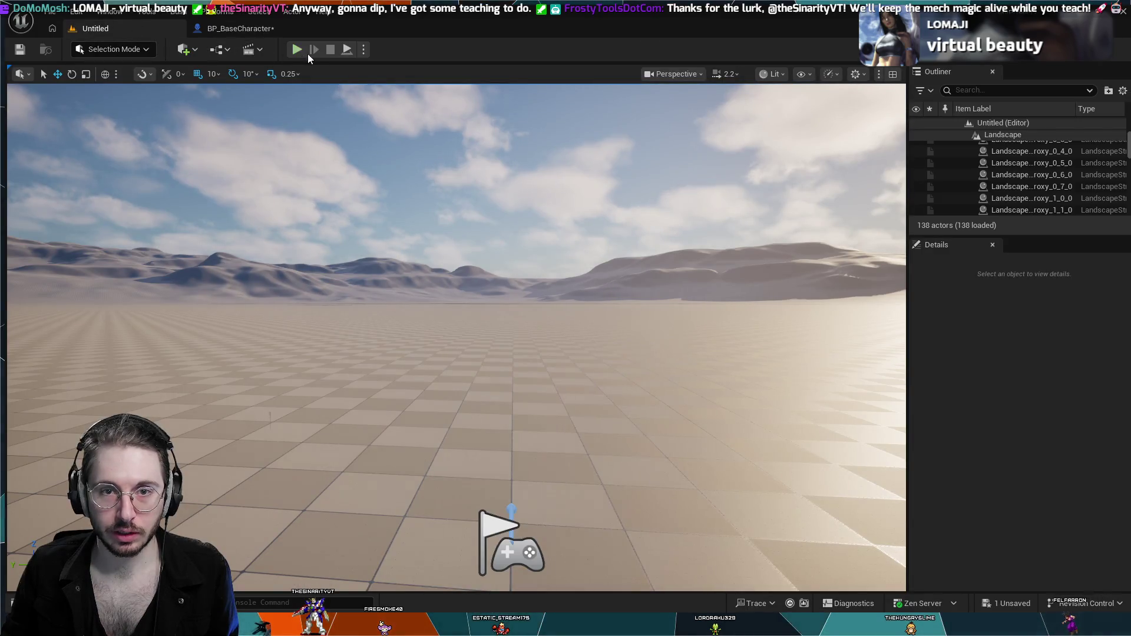
pyautogui.hotkey('alt', 'p')
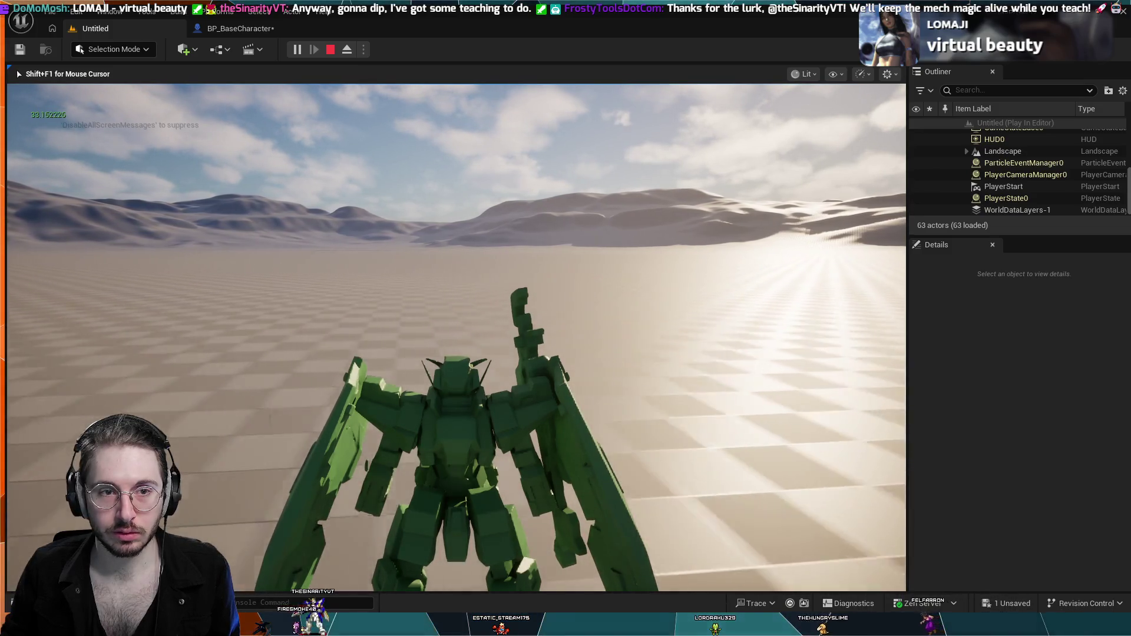
pyautogui.press('Escape')
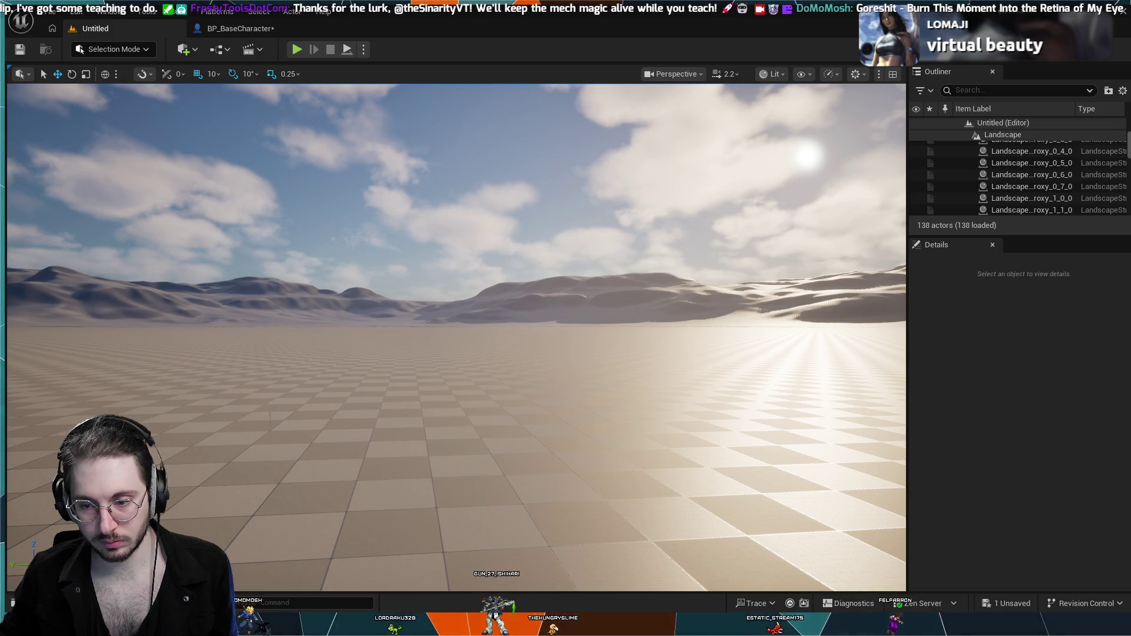
pyautogui.click(260, 34)
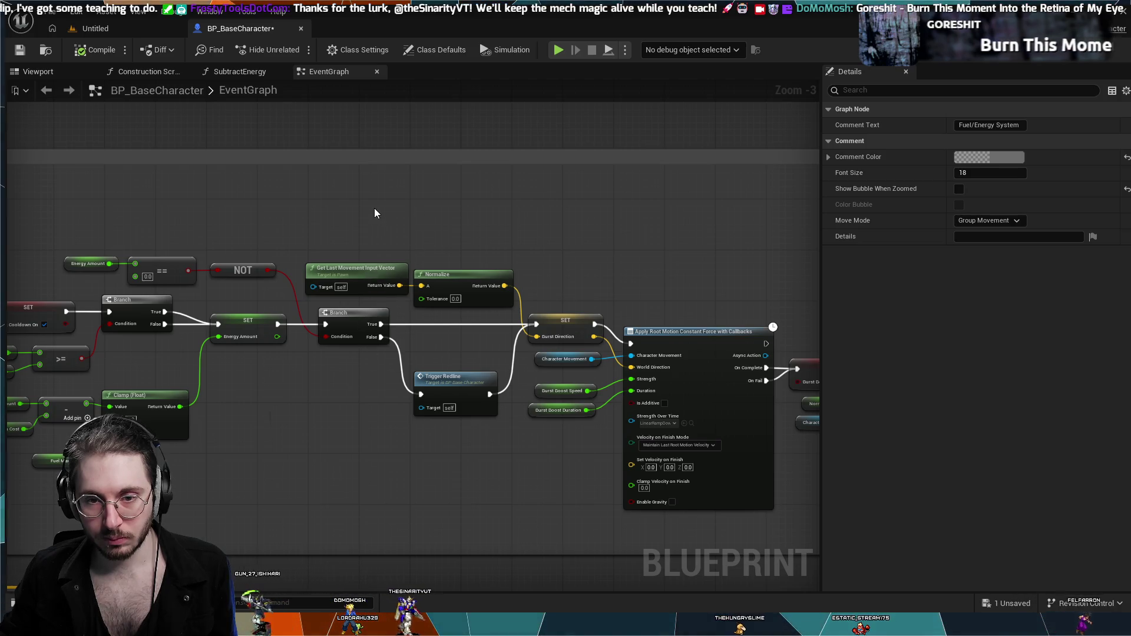
# - Pan across the boost cooldown and energy nodes toward the Sustained Boost chain
pyautogui.moveTo(344, 472)
pyautogui.mouseDown()
pyautogui.moveTo(517, 373)
pyautogui.moveTo(576, 320)
pyautogui.moveTo(568, 391)
pyautogui.moveTo(454, 397)
pyautogui.moveTo(260, 377)
pyautogui.mouseUp()
pyautogui.moveTo(281, 154); pyautogui.dragTo(482, 172)
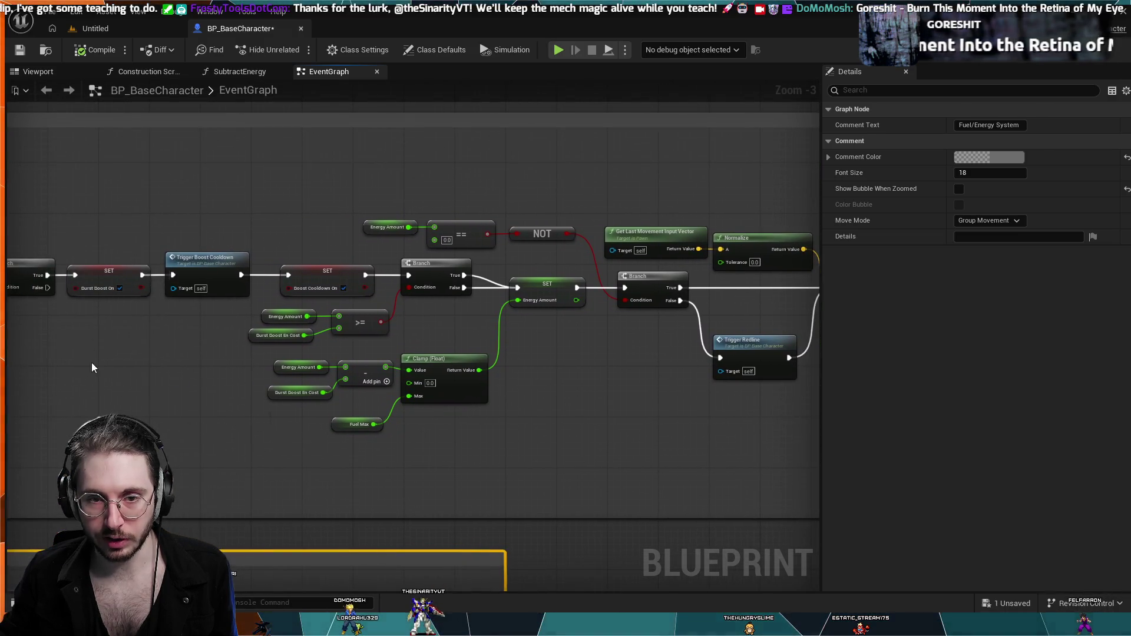
pyautogui.moveTo(56, 438); pyautogui.dragTo(318, 315)
pyautogui.moveTo(89, 297)
pyautogui.mouseDown()
pyautogui.moveTo(275, 361)
pyautogui.moveTo(413, 461)
pyautogui.moveTo(384, 483)
pyautogui.moveTo(300, 316)
pyautogui.moveTo(371, 354)
pyautogui.moveTo(341, 439)
pyautogui.mouseUp()
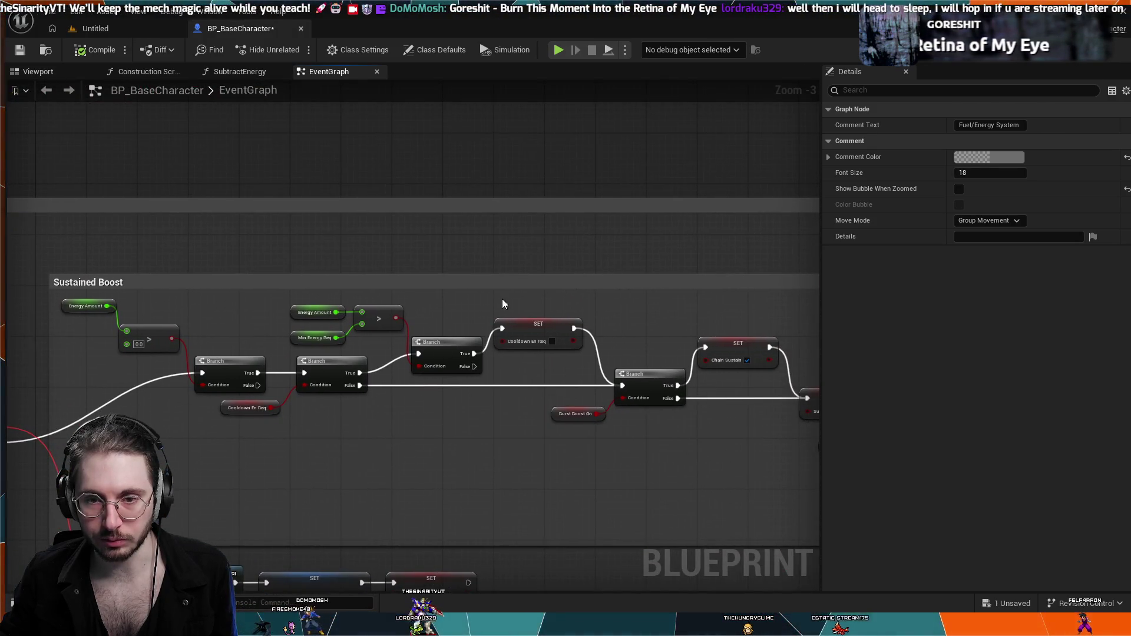
pyautogui.moveTo(502, 305)
pyautogui.mouseDown()
pyautogui.moveTo(530, 260)
pyautogui.moveTo(347, 220)
pyautogui.mouseUp()
pyautogui.scroll(3, 614, 267)
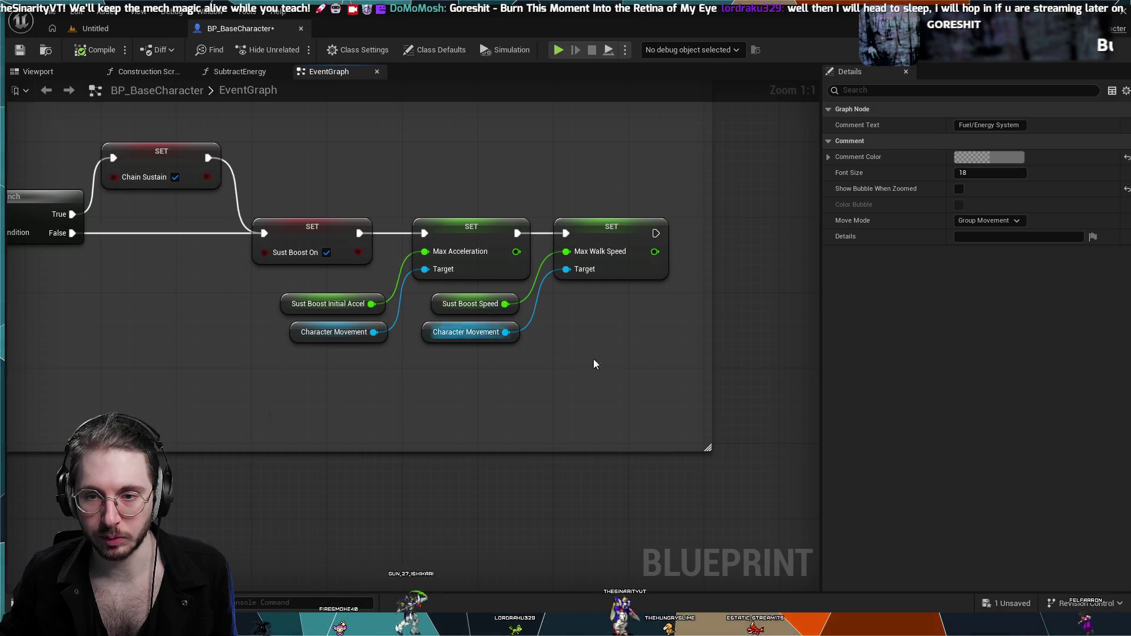
pyautogui.scroll(-5, 659, 361)
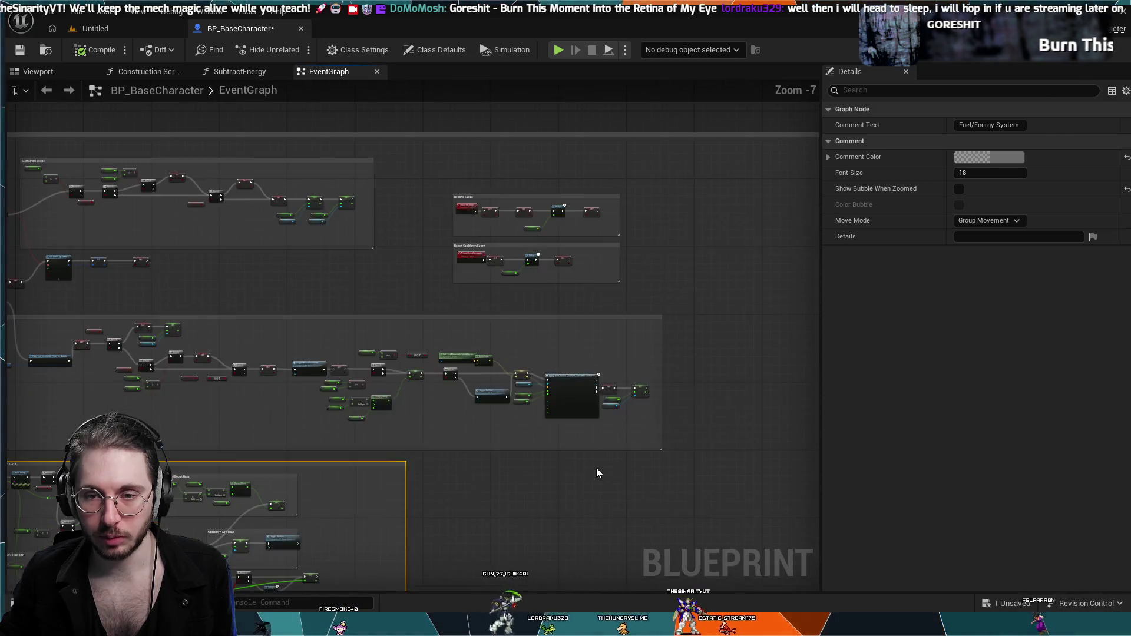
pyautogui.scroll(3, 264, 389)
pyautogui.scroll(3, 264, 389)
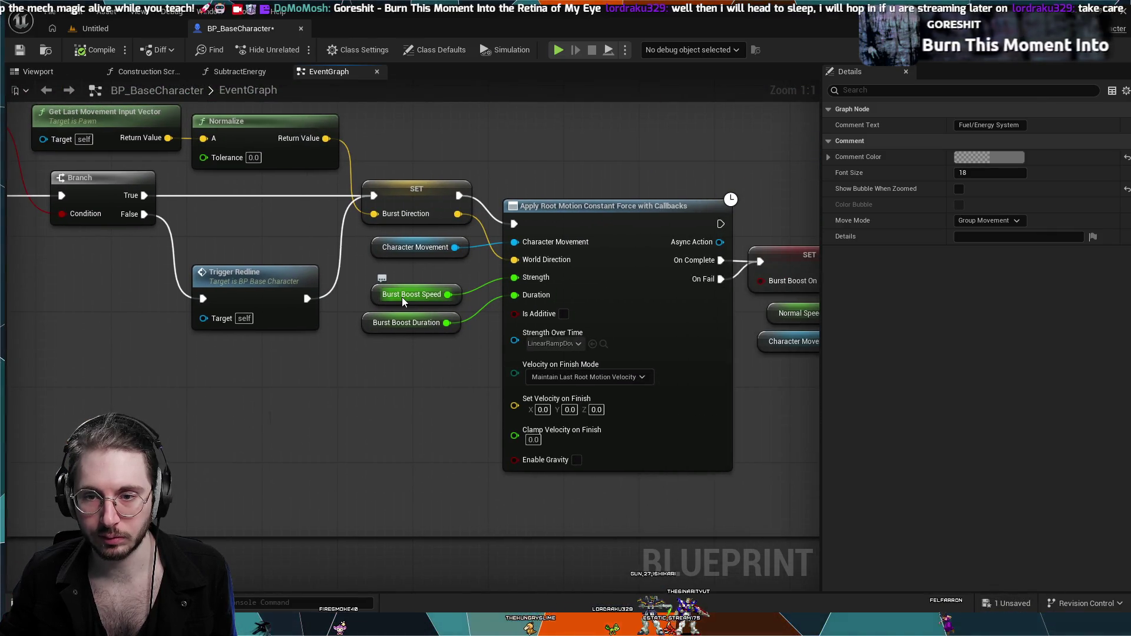
pyautogui.scroll(-1, 366, 377)
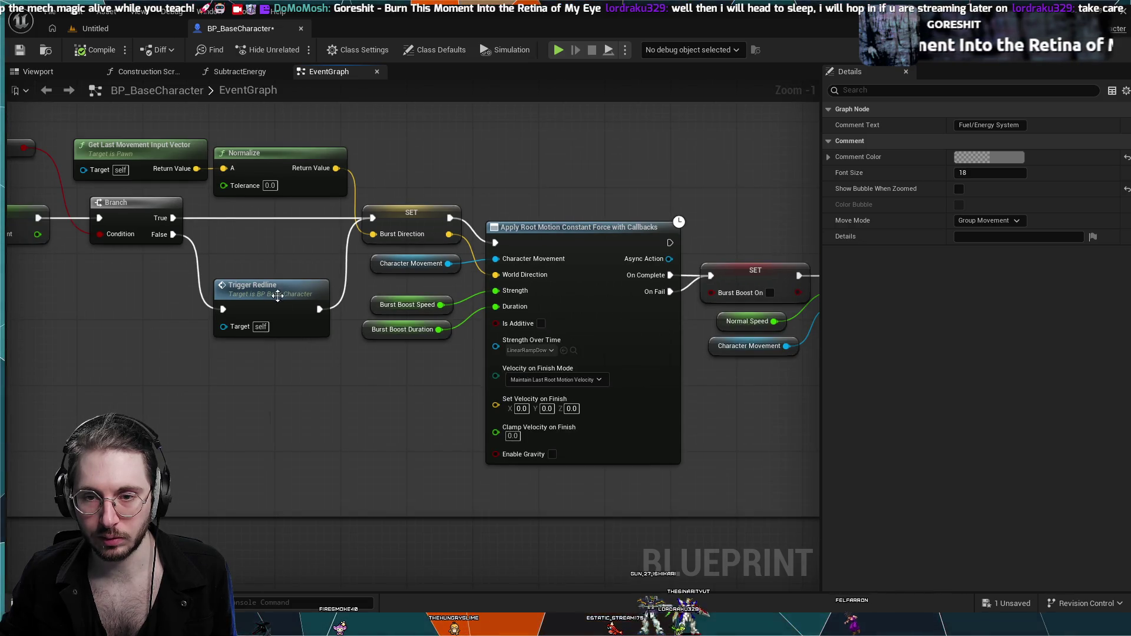
pyautogui.scroll(-2, 267, 330)
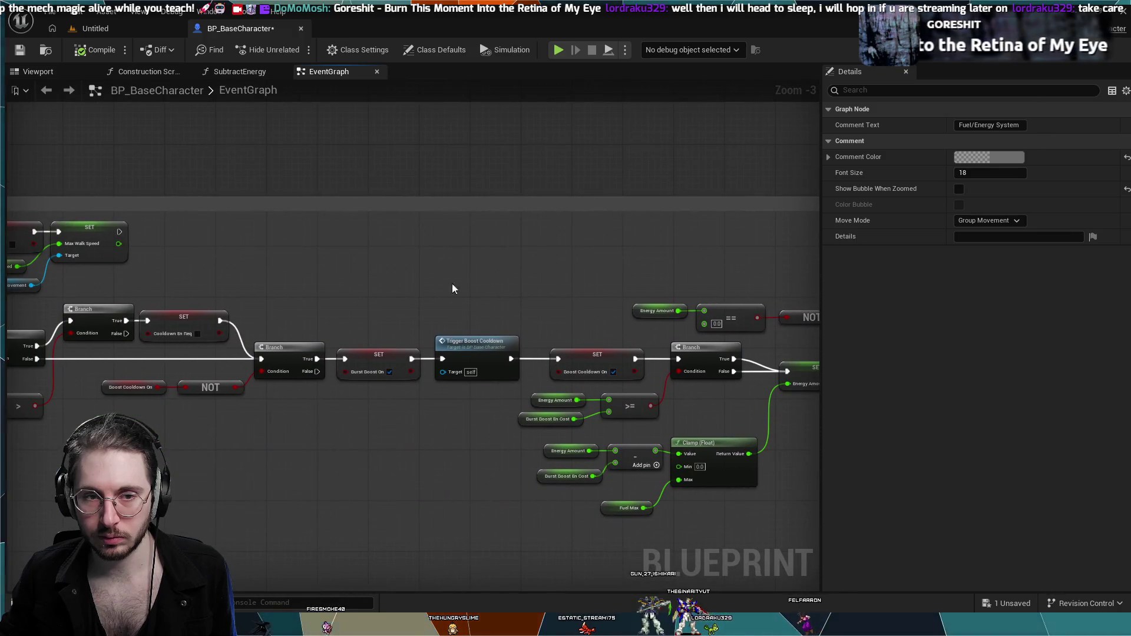
# - Pan past the Redline and Boost Cooldown events to frame the Sustained Boost and Burst Boost sections
pyautogui.moveTo(452, 284)
pyautogui.mouseDown()
pyautogui.moveTo(449, 251)
pyautogui.moveTo(345, 357)
pyautogui.moveTo(260, 407)
pyautogui.moveTo(99, 336)
pyautogui.moveTo(397, 286)
pyautogui.moveTo(481, 255)
pyautogui.mouseUp()
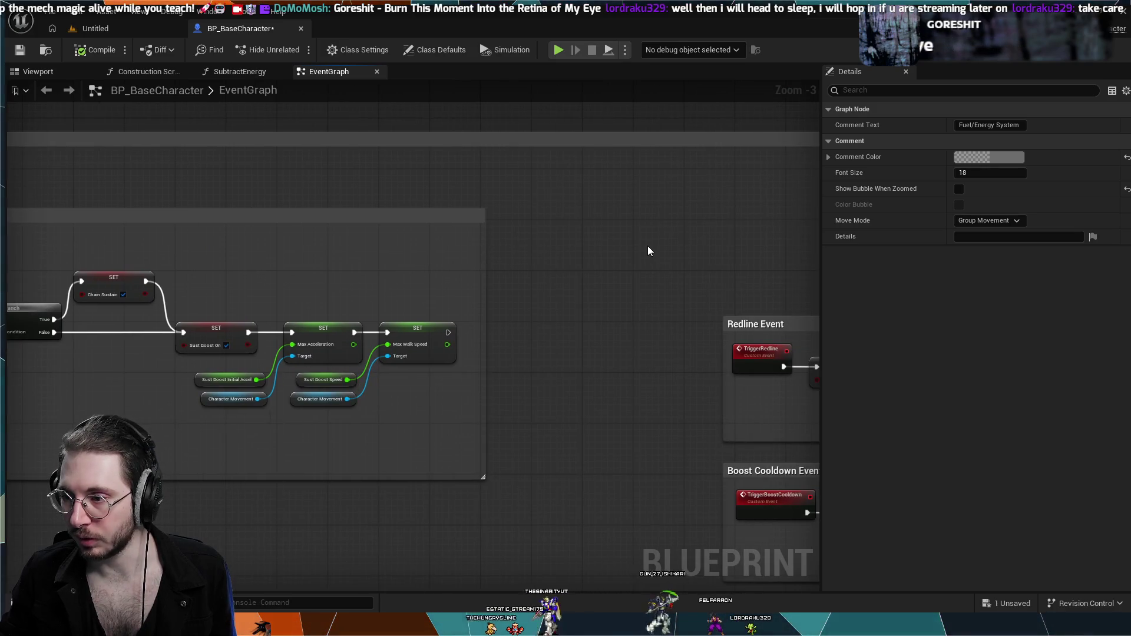
pyautogui.moveTo(648, 251); pyautogui.dragTo(364, 262)
pyautogui.moveTo(621, 239)
pyautogui.mouseDown()
pyautogui.moveTo(566, 222)
pyautogui.moveTo(668, 170)
pyautogui.moveTo(567, 176)
pyautogui.mouseUp()
pyautogui.scroll(-1, 566, 176)
pyautogui.scroll(-1, 567, 178)
pyautogui.moveTo(457, 182)
pyautogui.mouseDown()
pyautogui.moveTo(316, 184)
pyautogui.moveTo(446, 174)
pyautogui.mouseUp()
pyautogui.scroll(2, 371, 185)
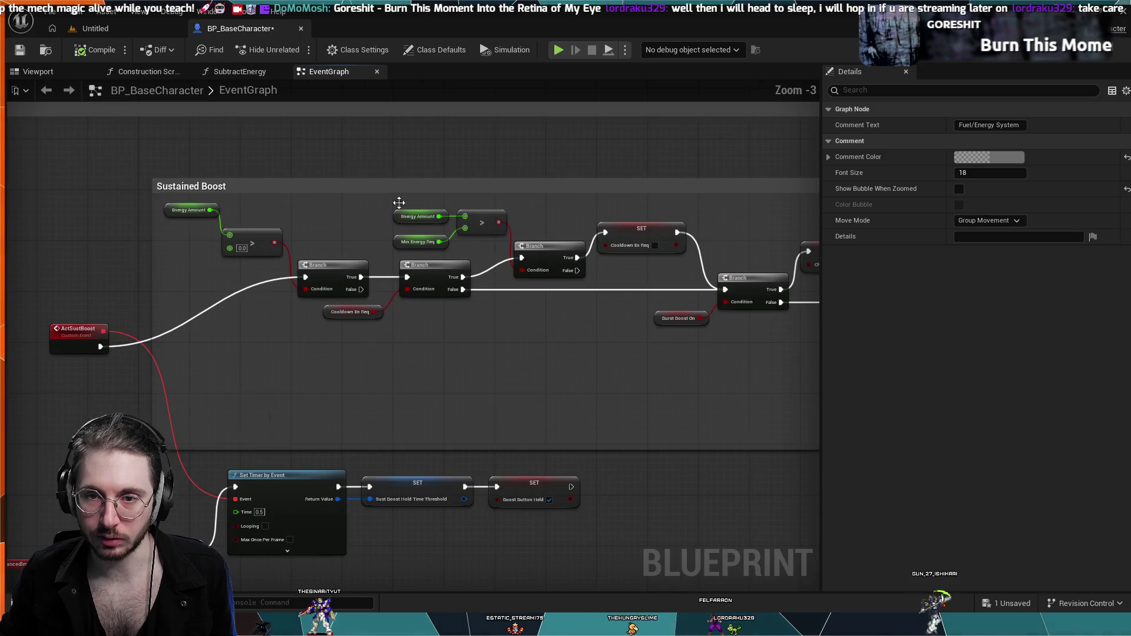
# - Zoom in on the Sust Boost SET nodes in the Sustained Boost section
pyautogui.scroll(3, 350, 266)
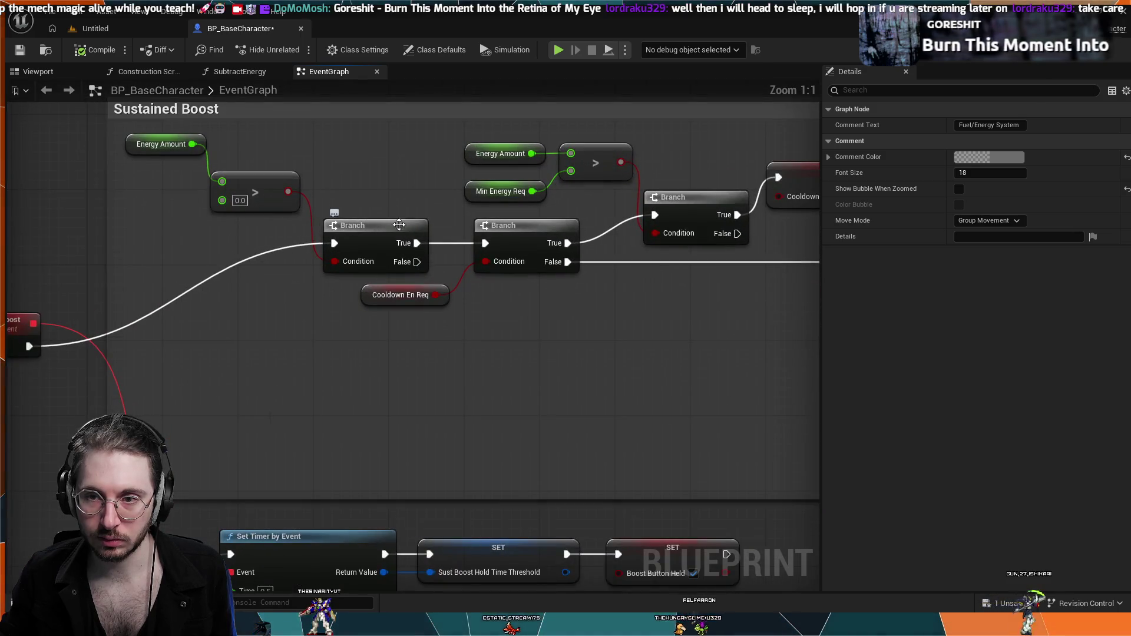
pyautogui.moveTo(399, 224)
pyautogui.mouseDown()
pyautogui.moveTo(412, 247)
pyautogui.moveTo(331, 212)
pyautogui.mouseUp()
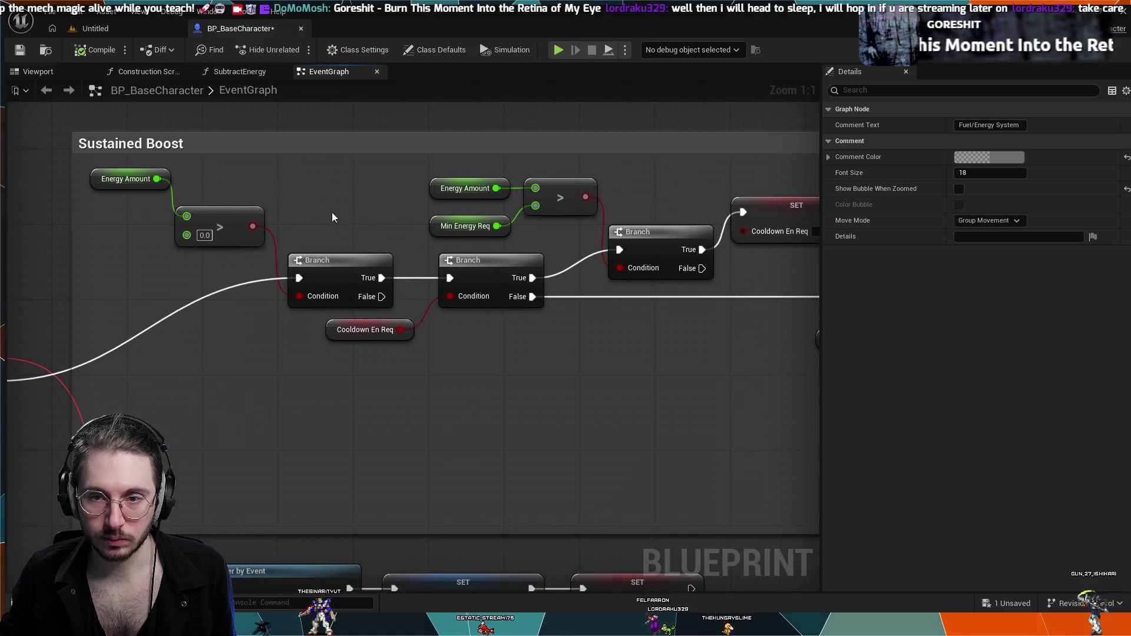
pyautogui.scroll(-3, 372, 227)
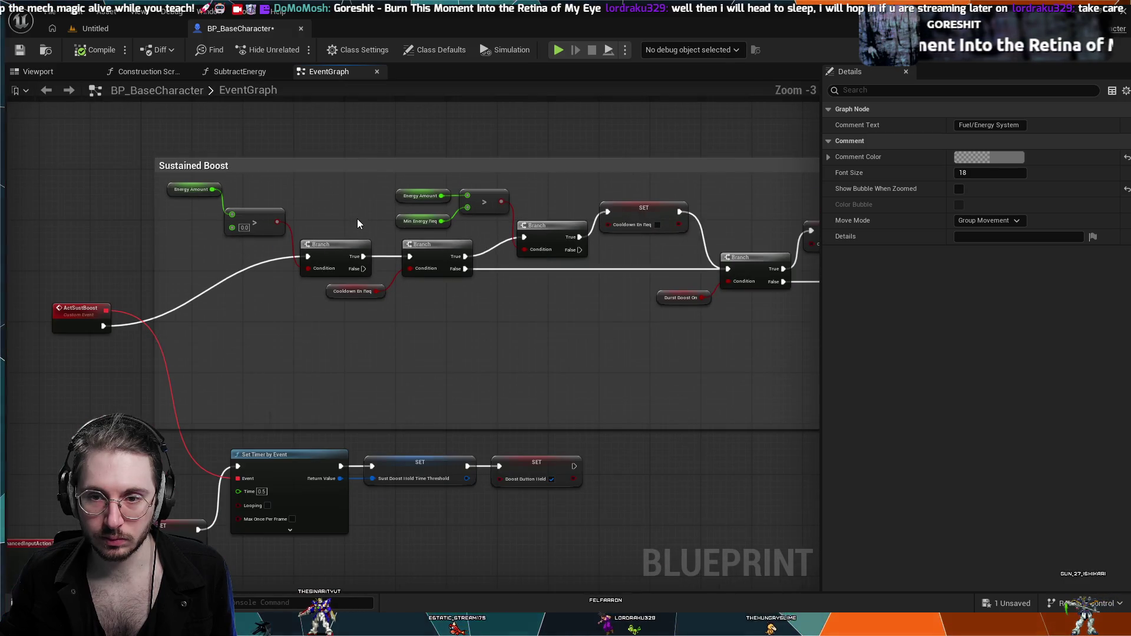
pyautogui.moveTo(291, 199); pyautogui.dragTo(246, 196)
pyautogui.scroll(-2, 247, 196)
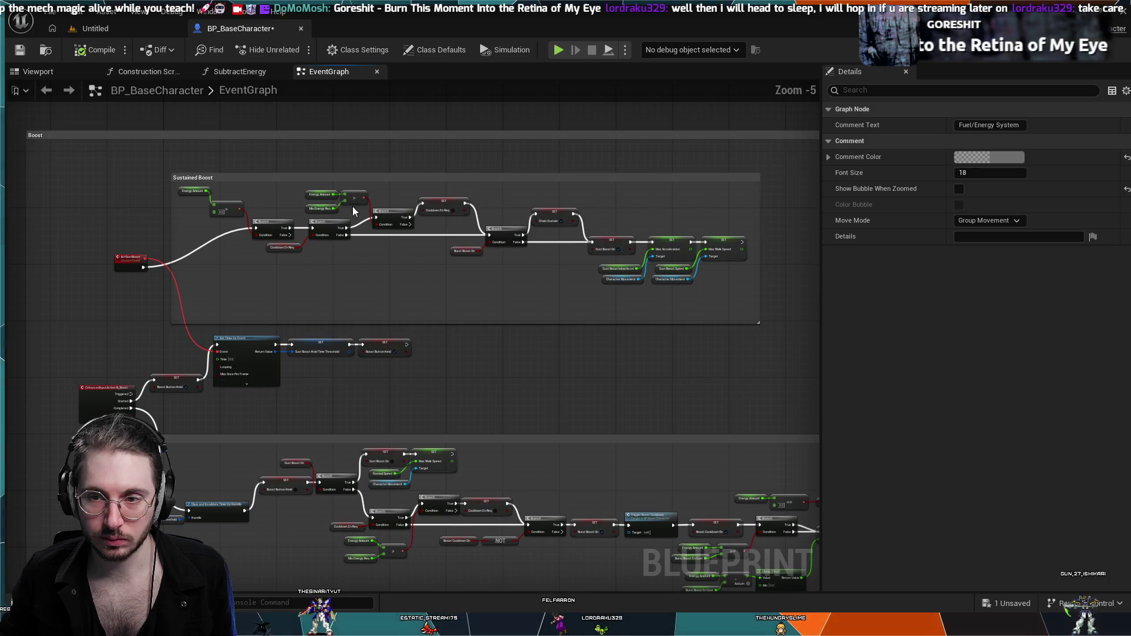
pyautogui.scroll(1, 559, 276)
pyautogui.scroll(3, 557, 276)
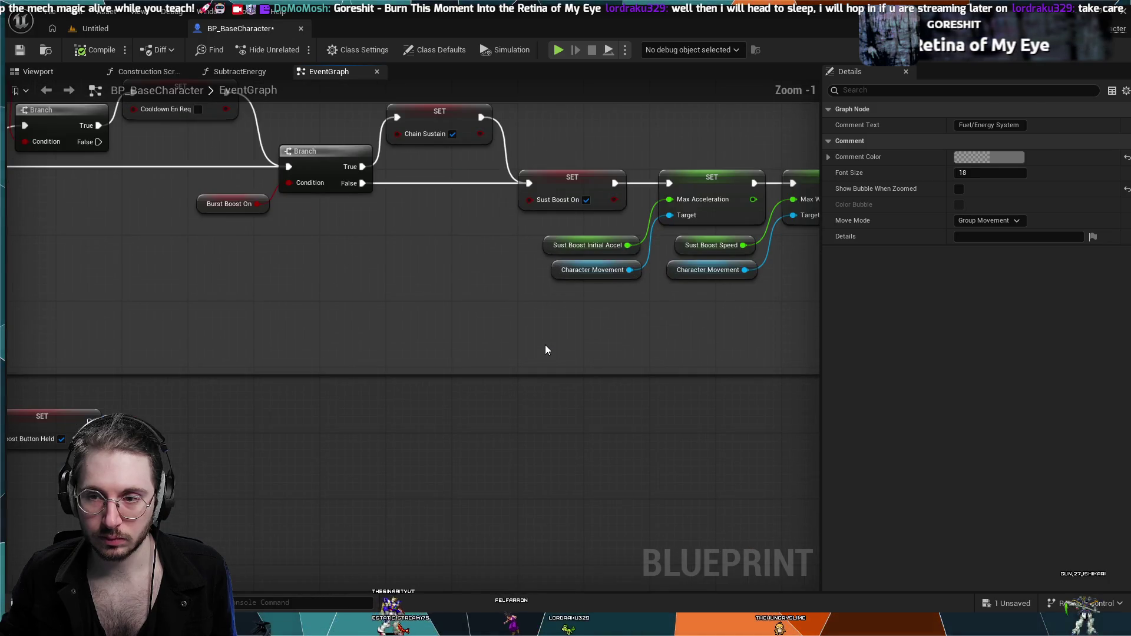
pyautogui.moveTo(545, 344)
pyautogui.mouseDown()
pyautogui.moveTo(442, 339)
pyautogui.moveTo(479, 278)
pyautogui.moveTo(460, 322)
pyautogui.moveTo(514, 282)
pyautogui.moveTo(526, 208)
pyautogui.mouseUp()
pyautogui.scroll(-2, 480, 330)
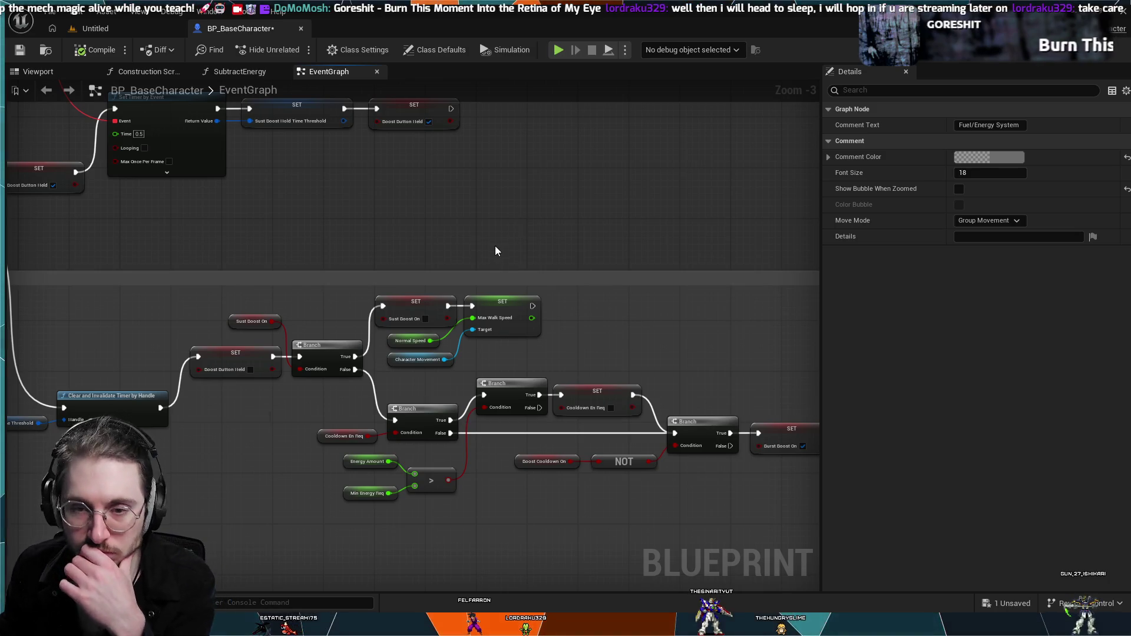
pyautogui.scroll(-1, 505, 278)
pyautogui.scroll(1, 491, 357)
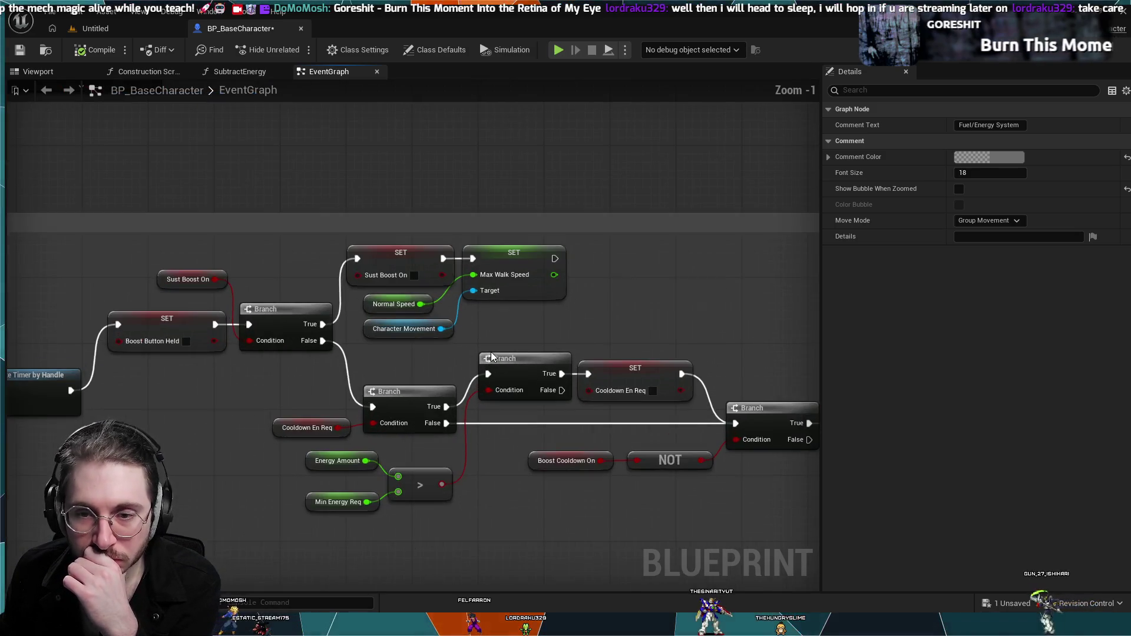
pyautogui.scroll(1, 482, 318)
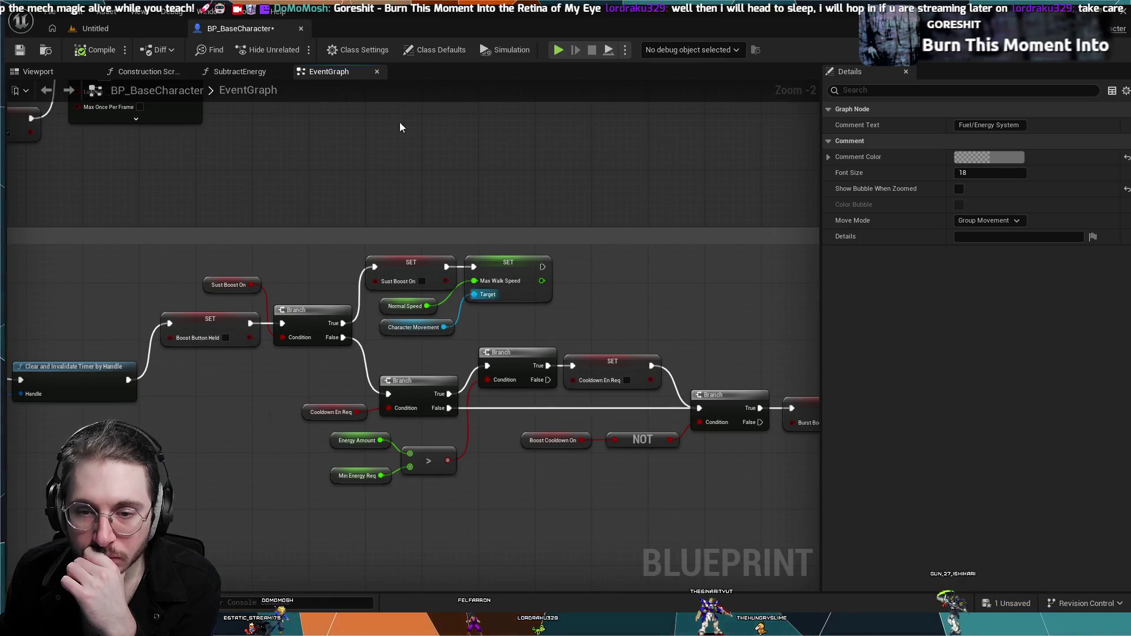
pyautogui.scroll(-2, 400, 122)
pyautogui.scroll(2, 366, 330)
# - Rewire Sust Boost On straight into the Max Walk Speed SET, bypassing Max Acceleration
pyautogui.moveTo(373, 347); pyautogui.dragTo(79, 342)
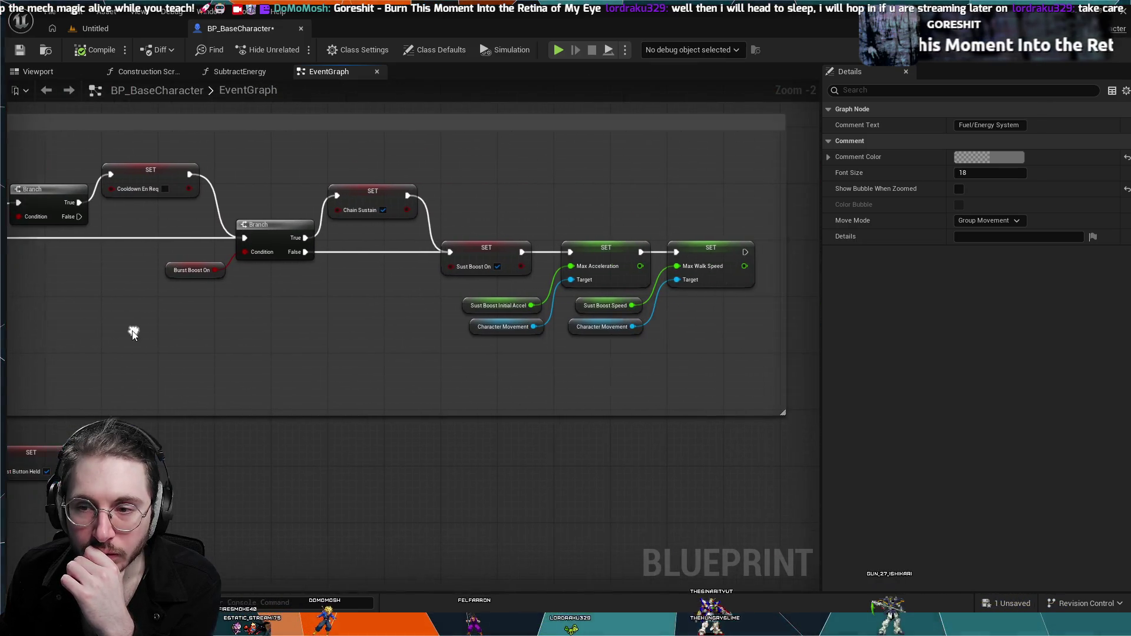
pyautogui.moveTo(392, 306); pyautogui.dragTo(372, 304)
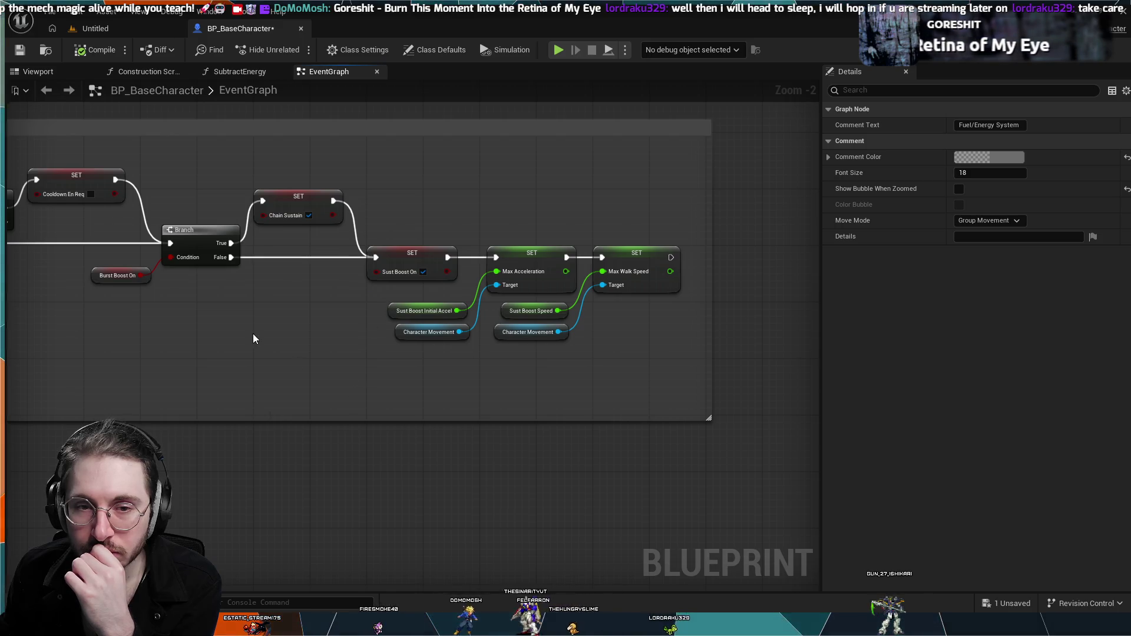
pyautogui.scroll(-2, 613, 298)
pyautogui.moveTo(644, 324); pyautogui.dragTo(231, 277)
pyautogui.scroll(4, 206, 320)
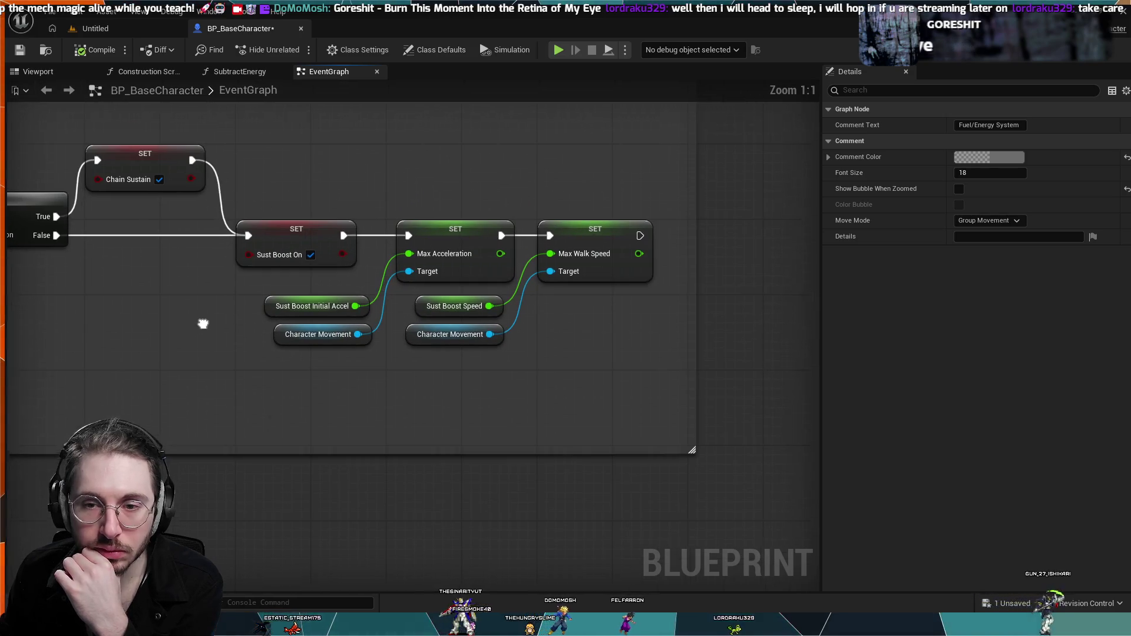
pyautogui.moveTo(204, 324); pyautogui.dragTo(190, 343)
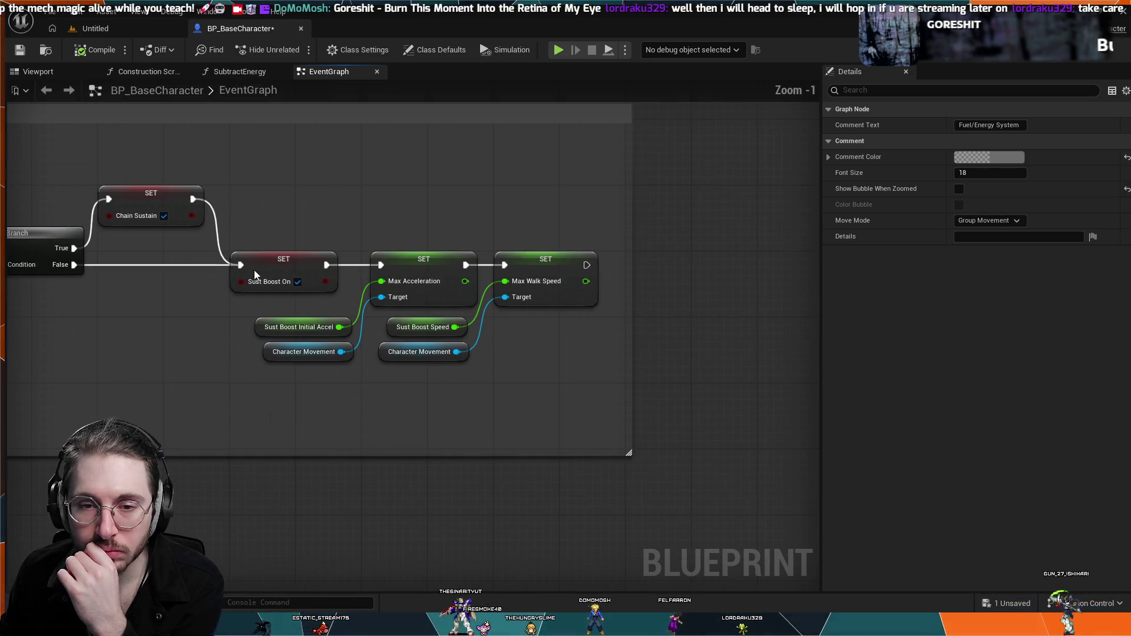
pyautogui.scroll(-1, 252, 248)
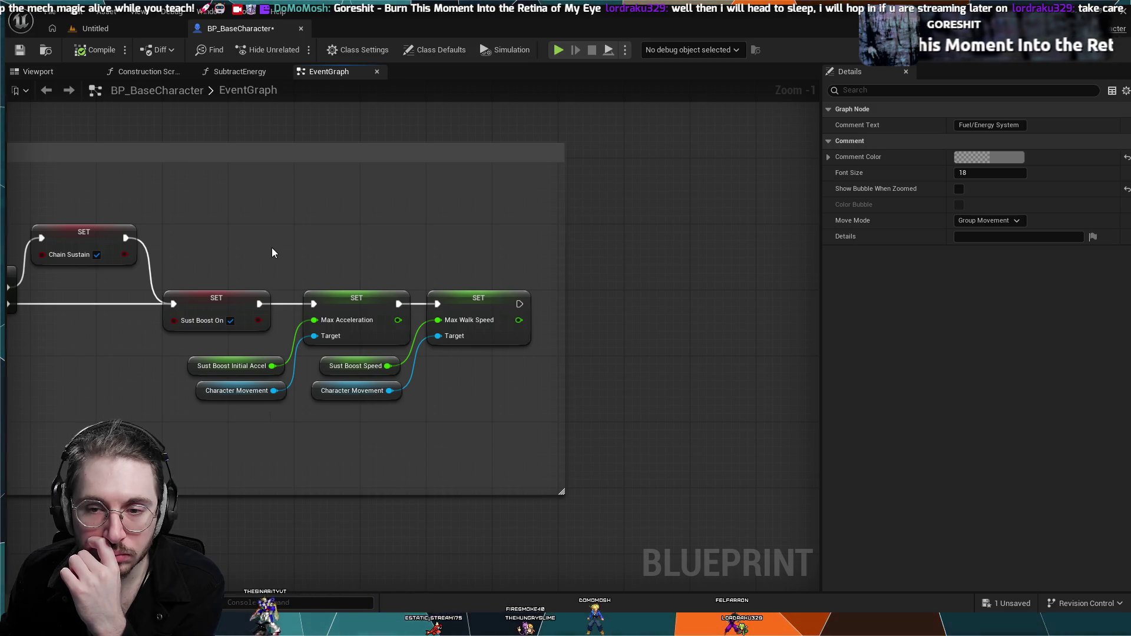
pyautogui.moveTo(273, 252); pyautogui.dragTo(330, 244)
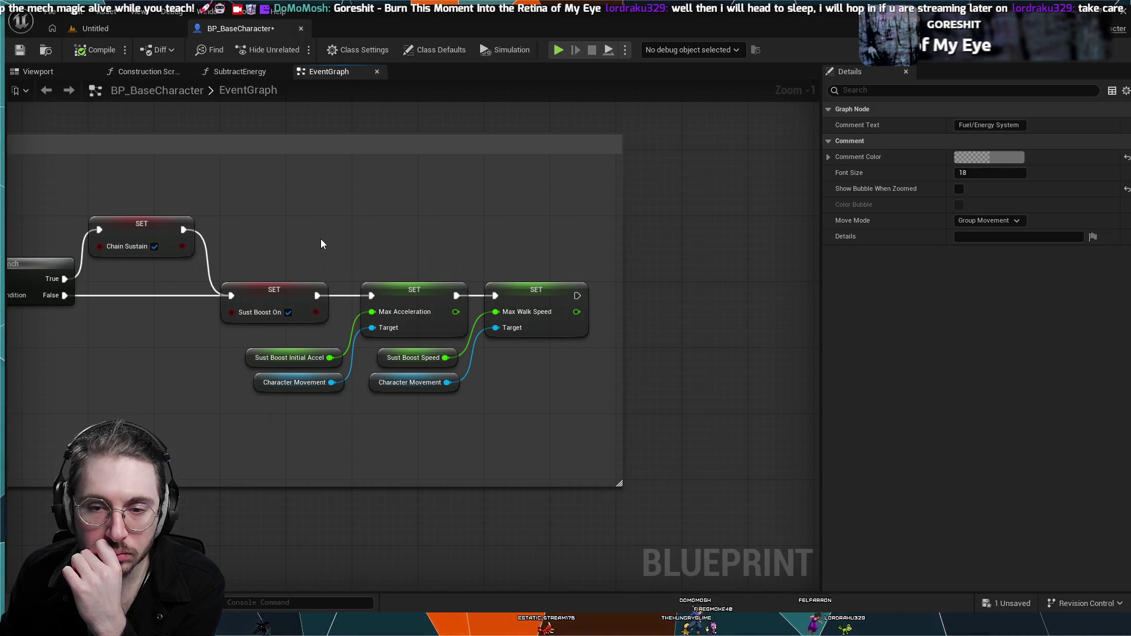
pyautogui.keyDown('alt'); pyautogui.click(370, 295); pyautogui.keyUp('alt')
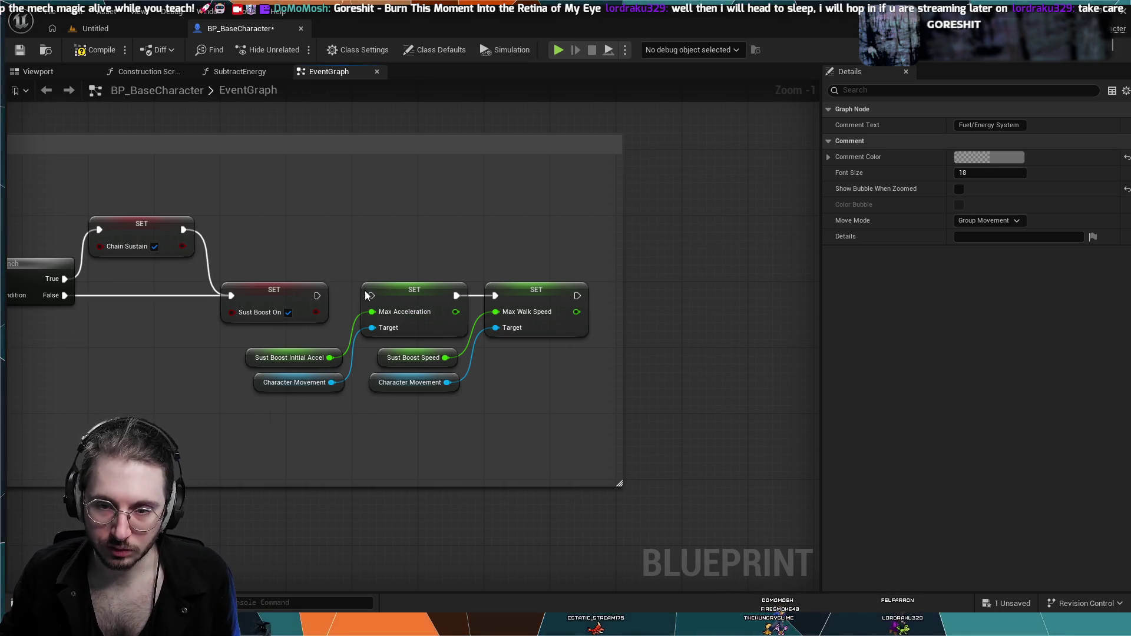
pyautogui.keyDown('alt'); pyautogui.click(478, 295); pyautogui.keyUp('alt')
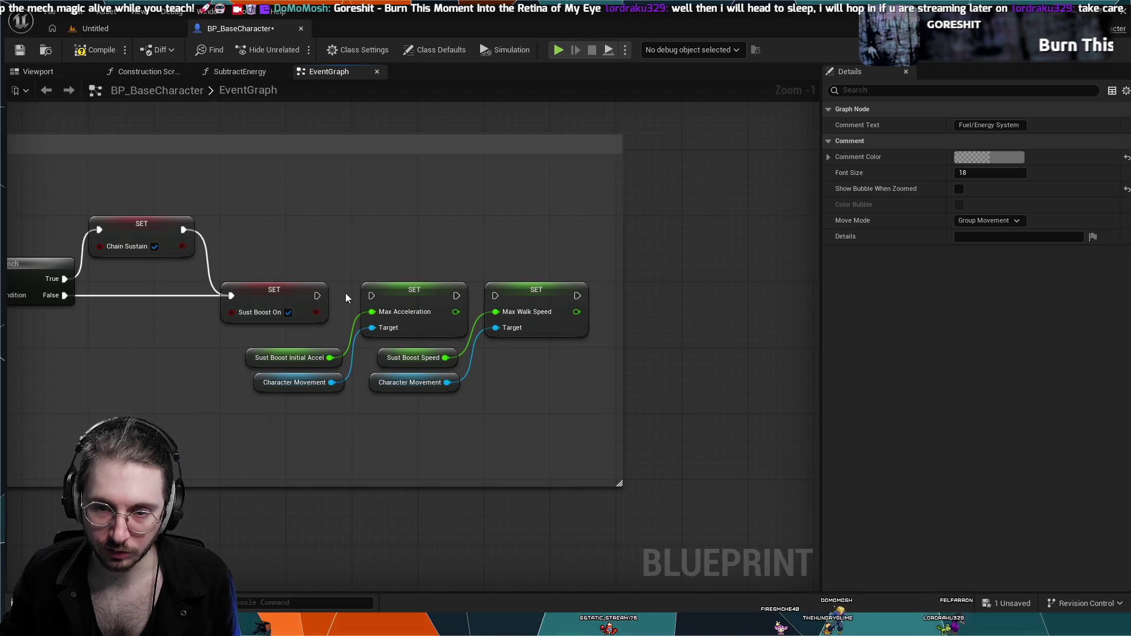
pyautogui.moveTo(493, 300); pyautogui.dragTo(492, 295)
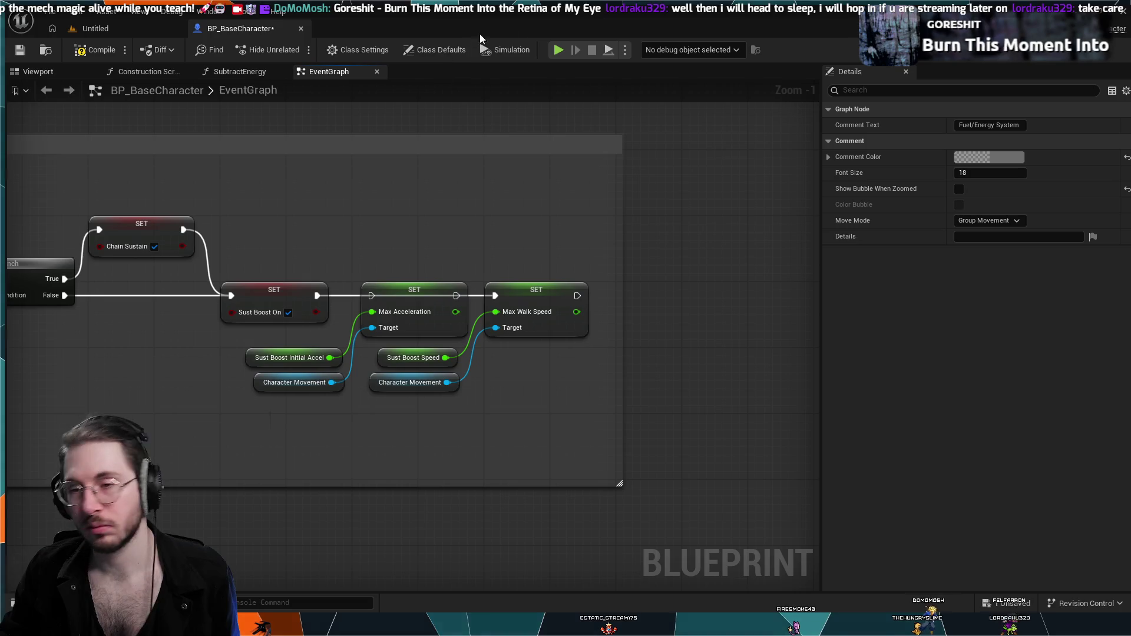
# - Test the rewired boost with Simulate, a Play-In-Editor run in the level, and another Simulate
pyautogui.hotkey('alt', 's')
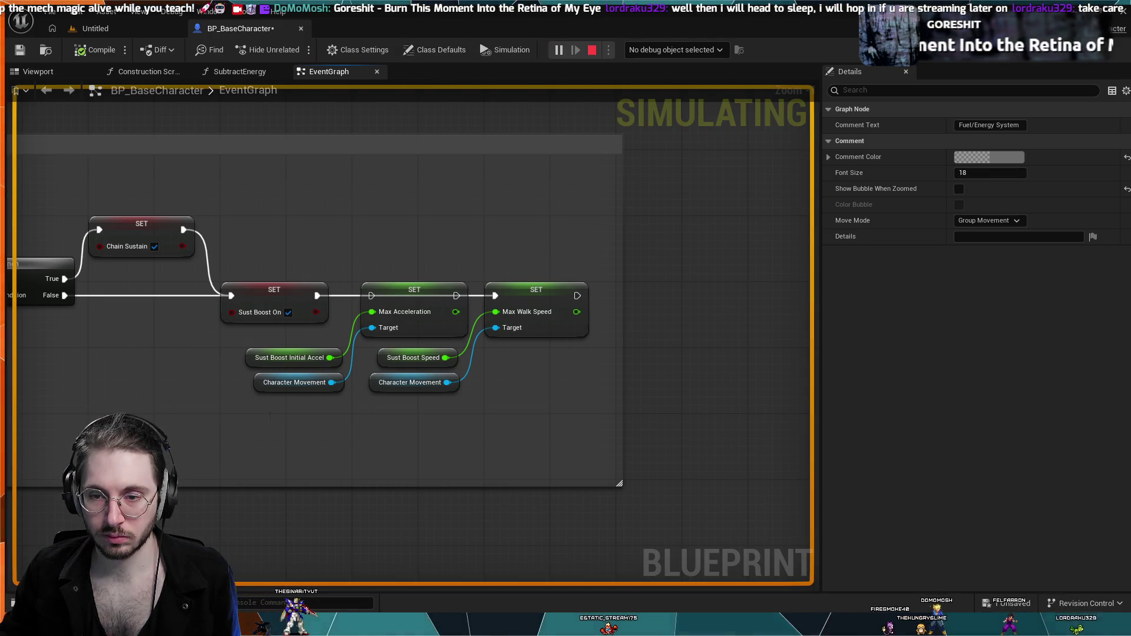
pyautogui.press('Escape')
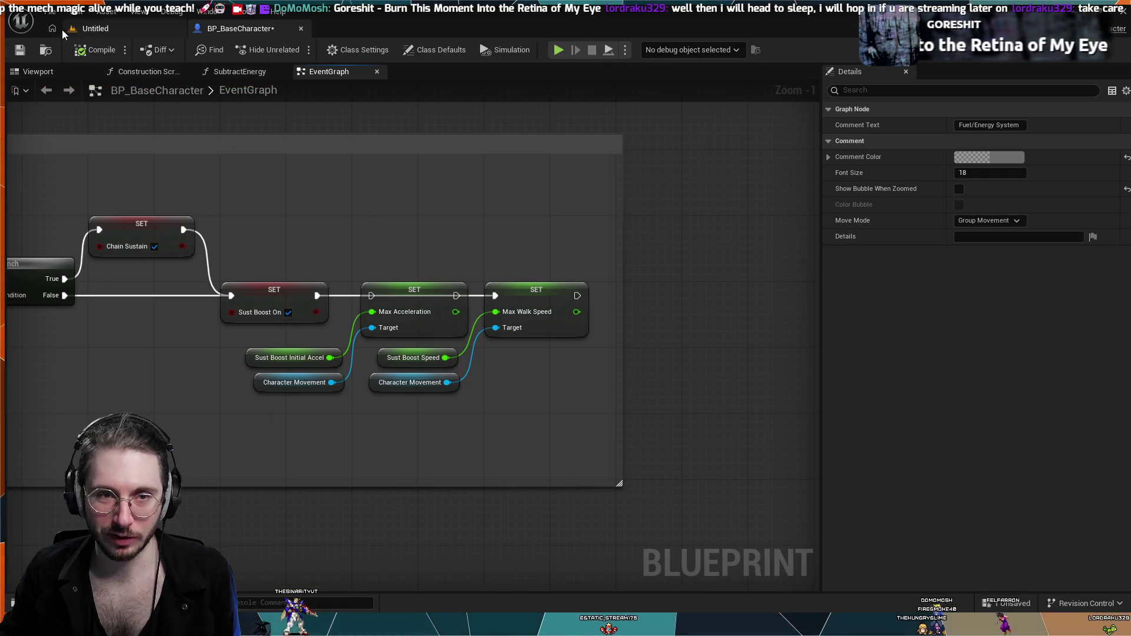
pyautogui.click(88, 29)
pyautogui.click(296, 49)
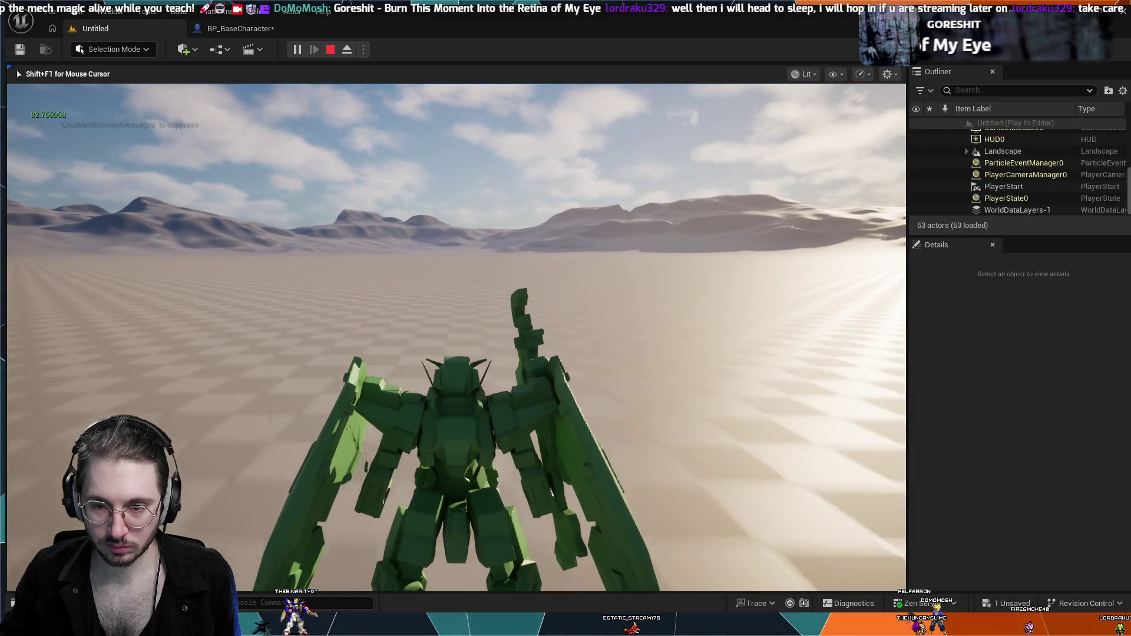
pyautogui.press('Escape')
pyautogui.click(226, 31)
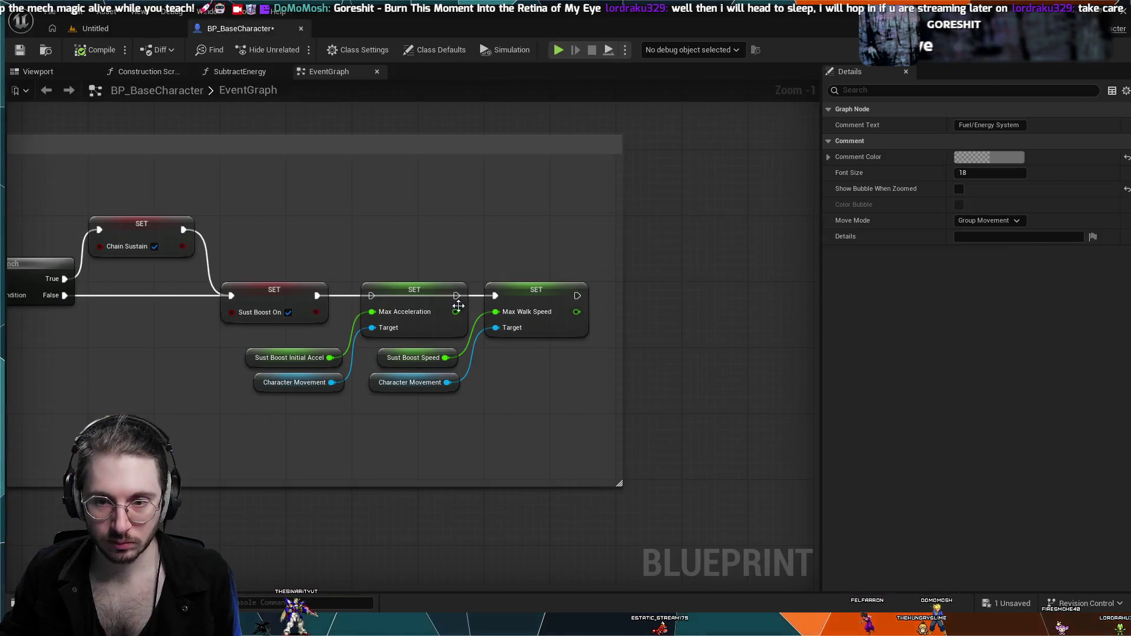
pyautogui.click(486, 325)
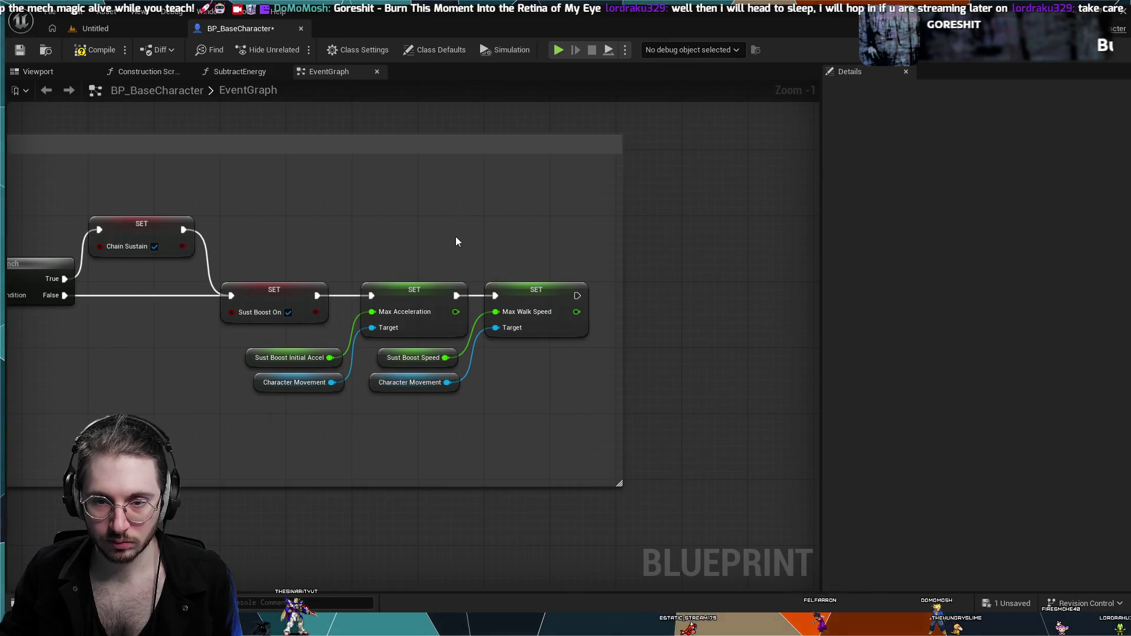
pyautogui.click(559, 50)
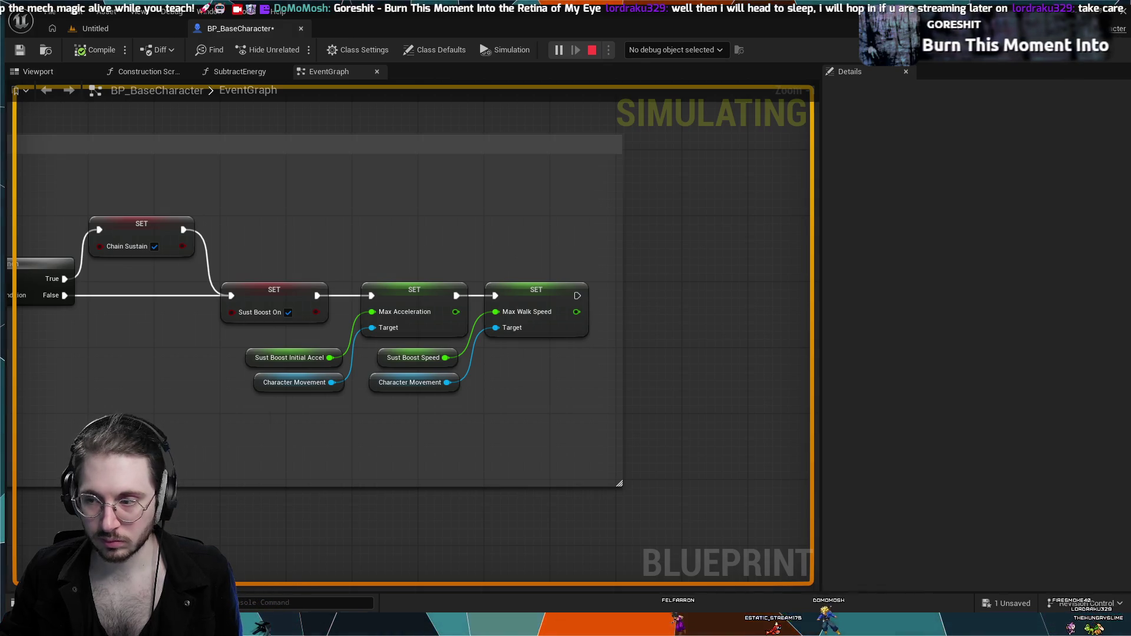
pyautogui.press('Escape')
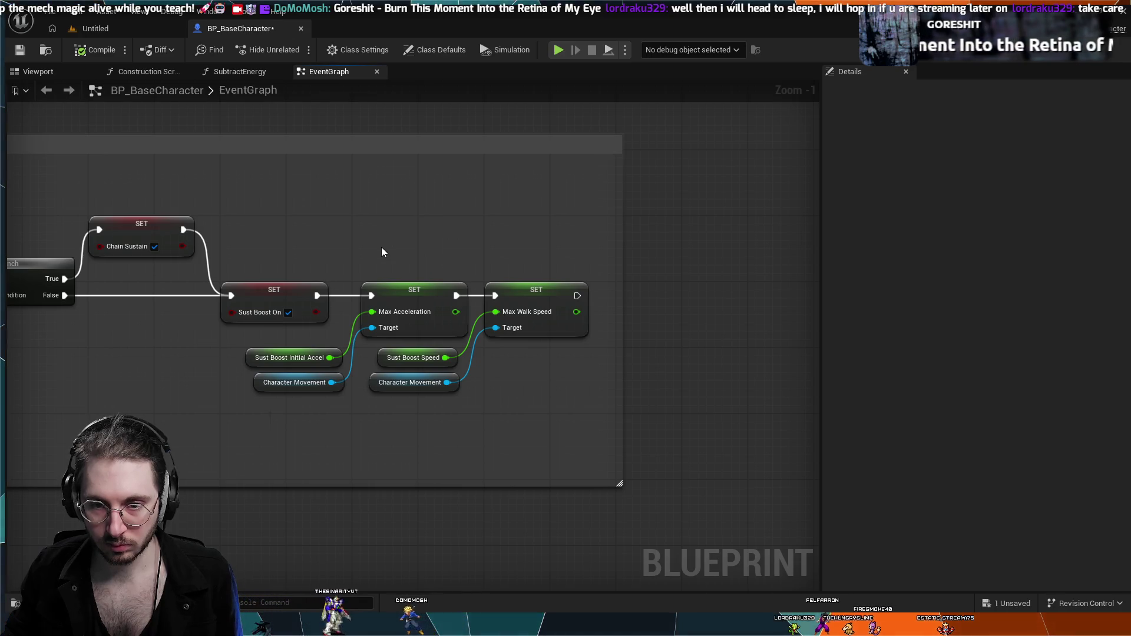
# - Pan the graph back to the earlier Branch and SET nodes, and briefly toggle the content browser
pyautogui.scroll(-2, 382, 252)
pyautogui.moveTo(248, 386); pyautogui.dragTo(386, 371)
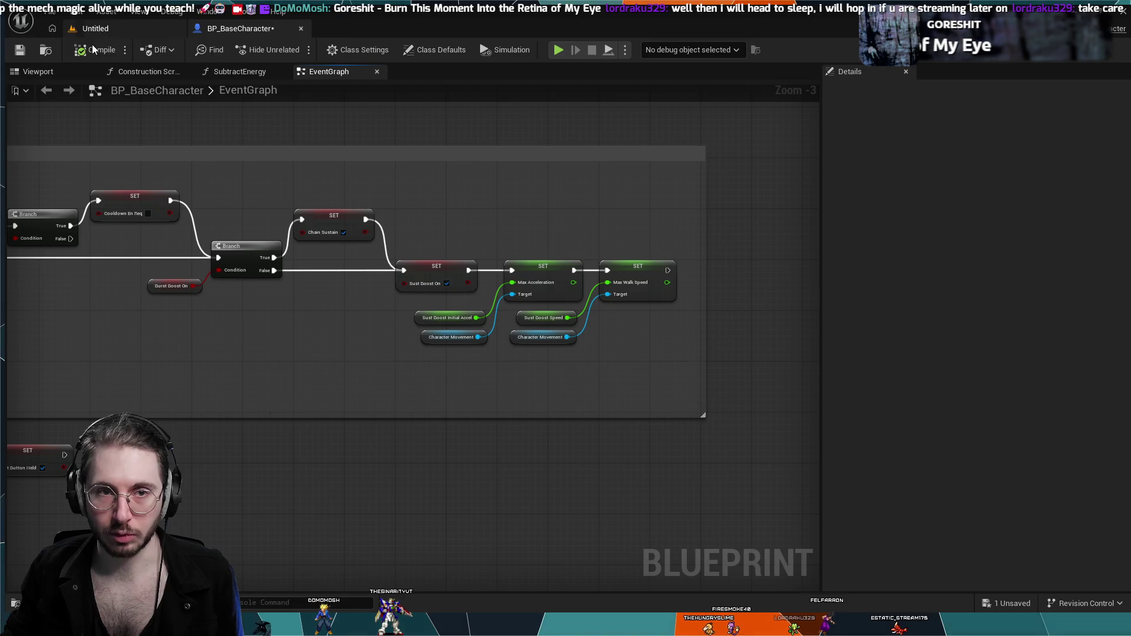
pyautogui.click(268, 50)
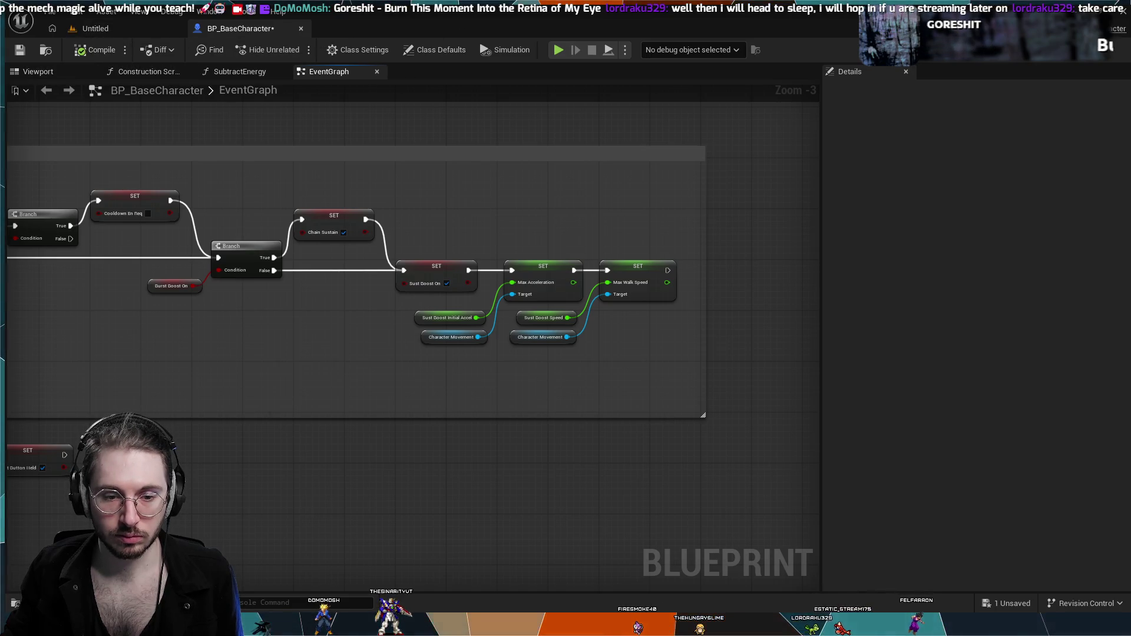
pyautogui.hotkey('ctrl', 'space')
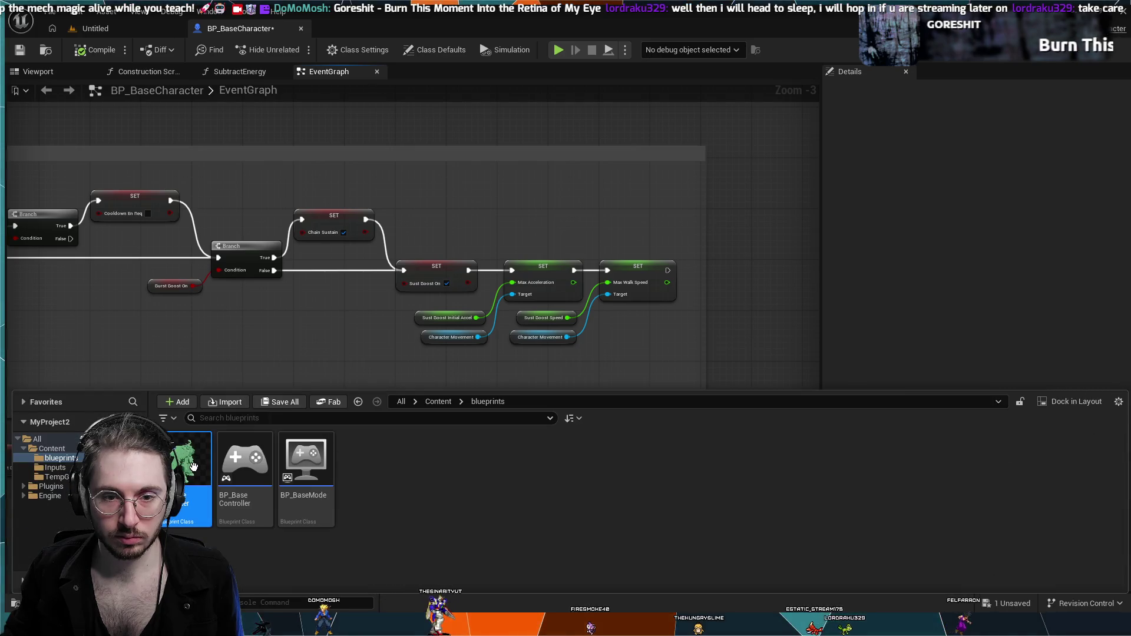
pyautogui.hotkey('ctrl', 'space')
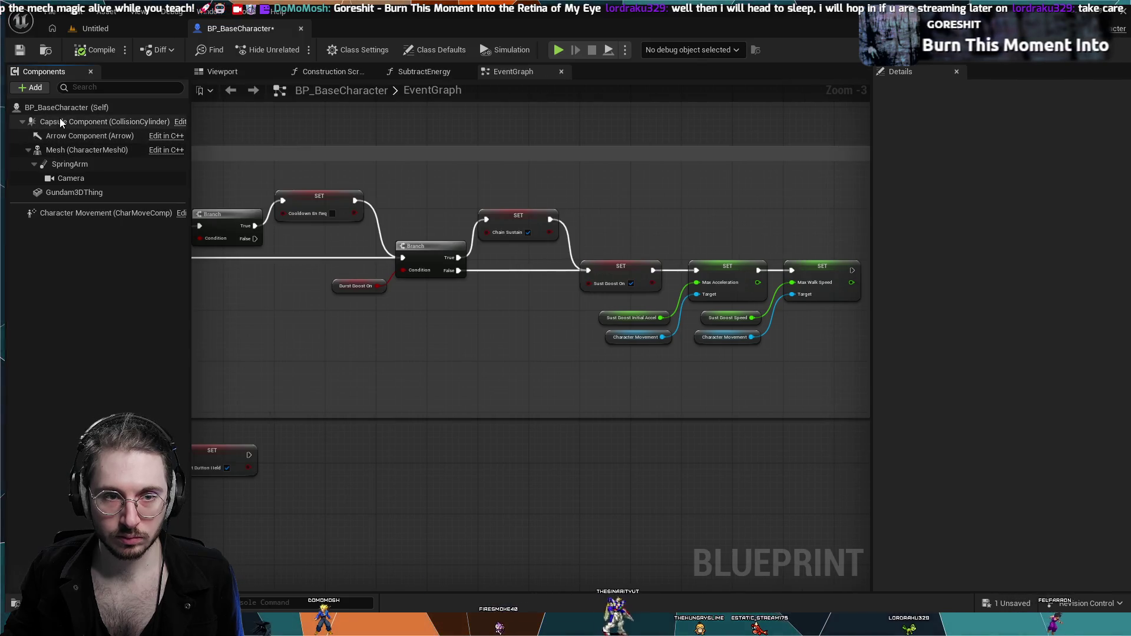
# - In Class Defaults, change Momentum Dec Rate from 400 to 150
pyautogui.click(62, 110)
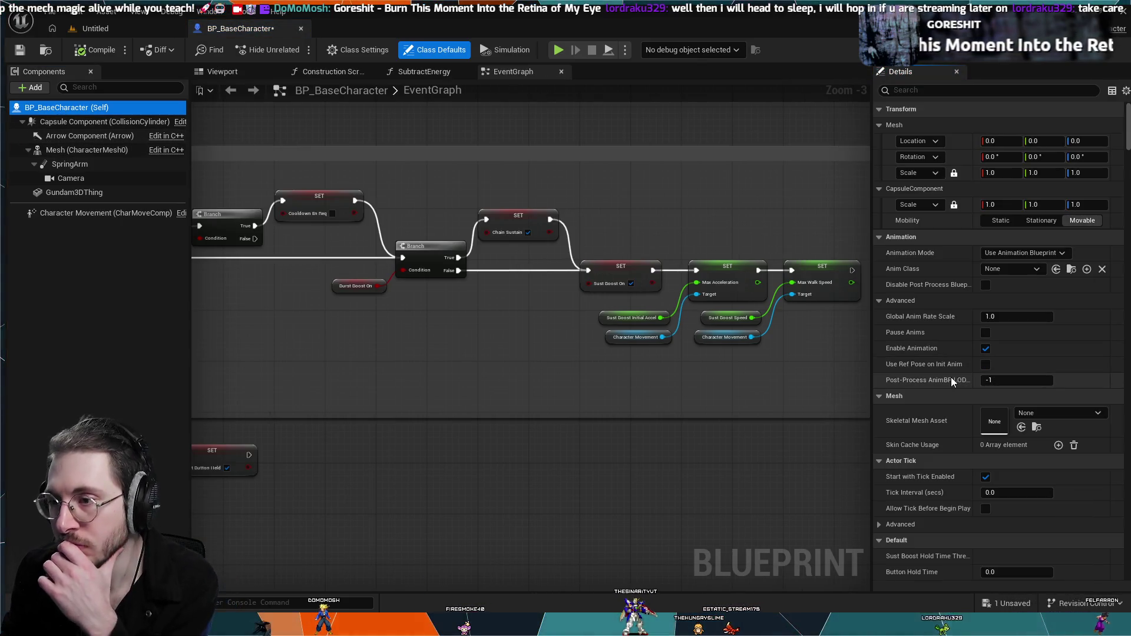
pyautogui.scroll(-2, 893, 342)
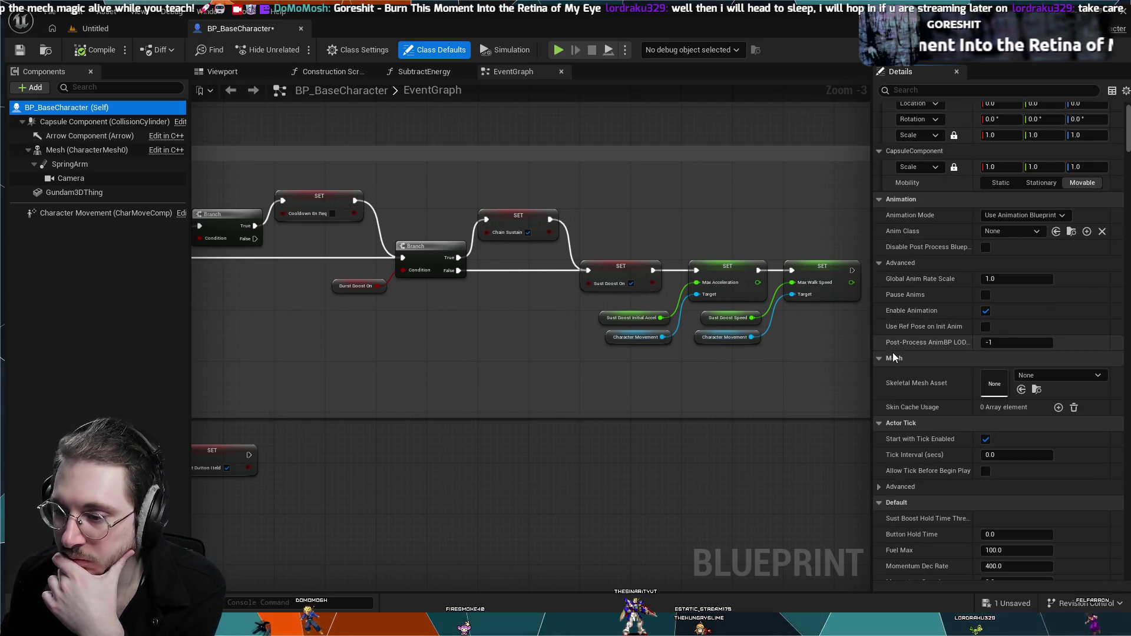
pyautogui.scroll(-6, 893, 358)
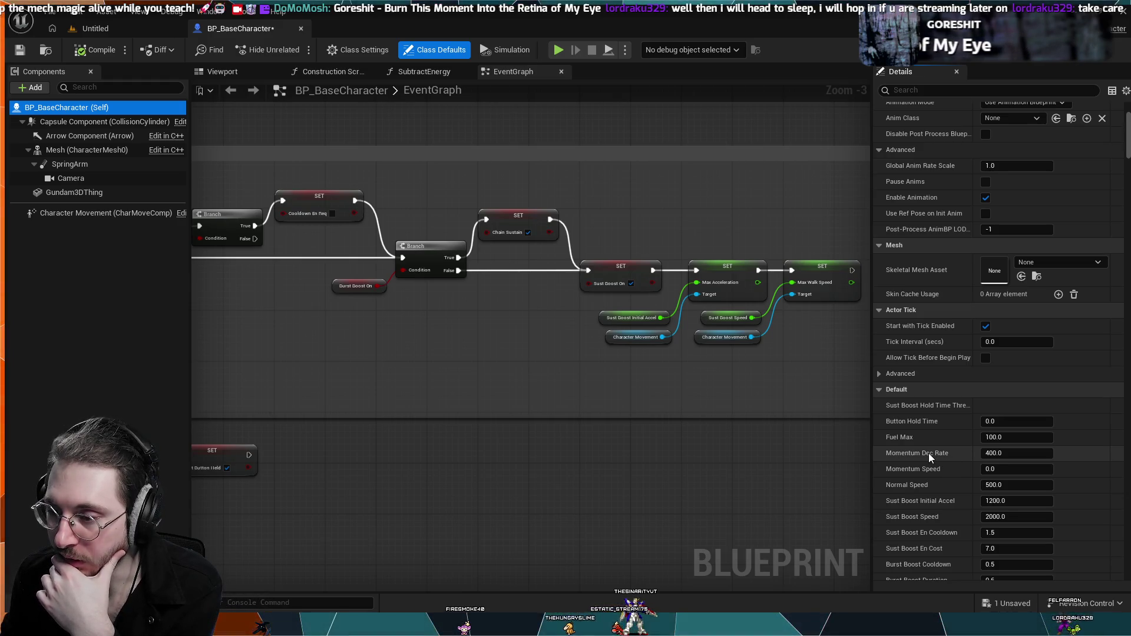
pyautogui.moveTo(928, 454); pyautogui.dragTo(878, 454)
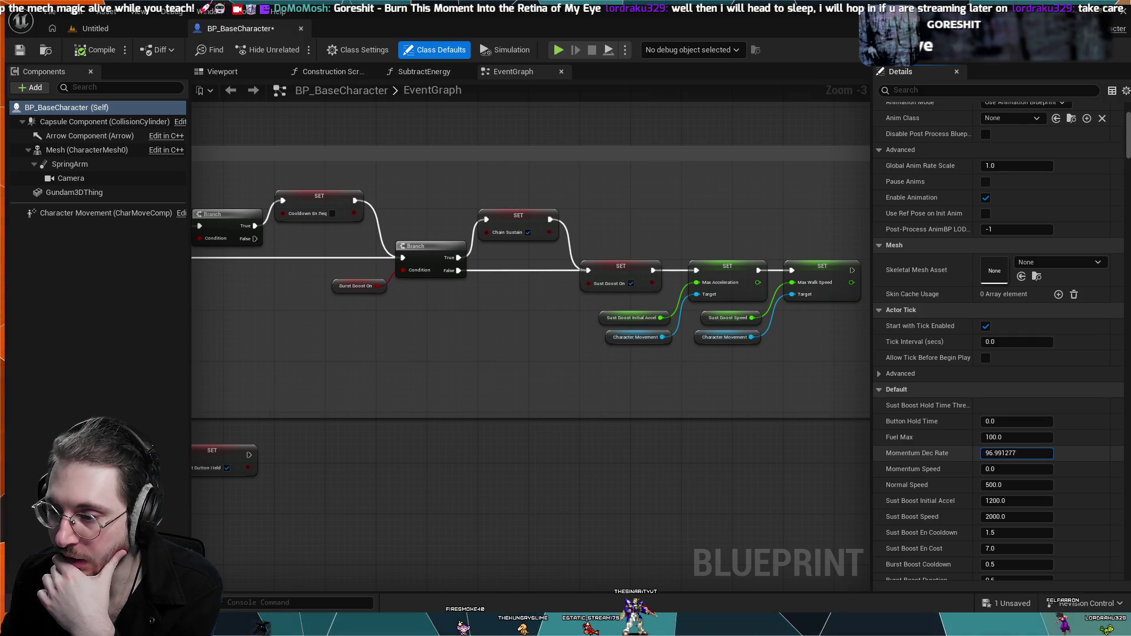
pyautogui.click(1008, 454)
pyautogui.write('1')
pyautogui.write('0')
pyautogui.press('Return')
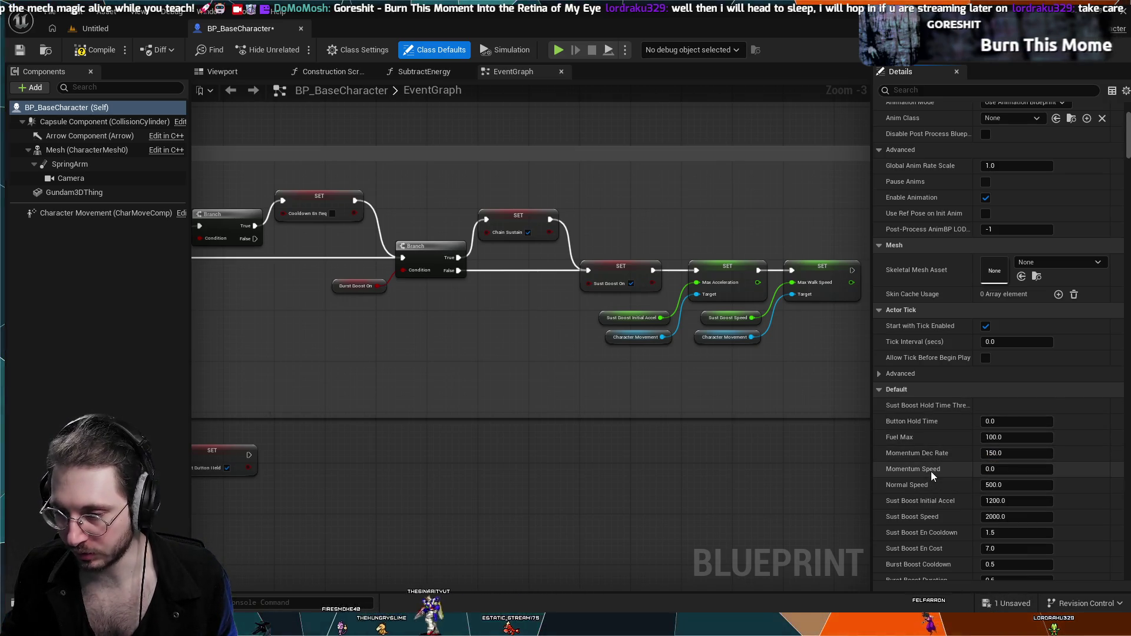
# - Scroll through the remaining class default properties and bring up the blueprint's variable list
pyautogui.scroll(-2, 931, 474)
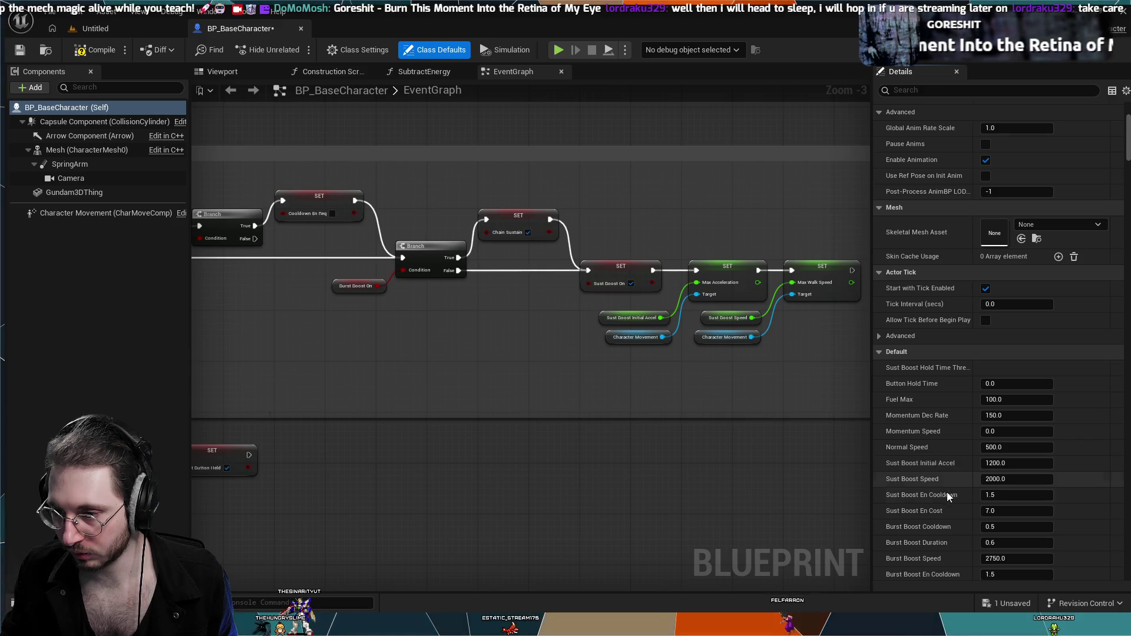
pyautogui.scroll(-2, 931, 514)
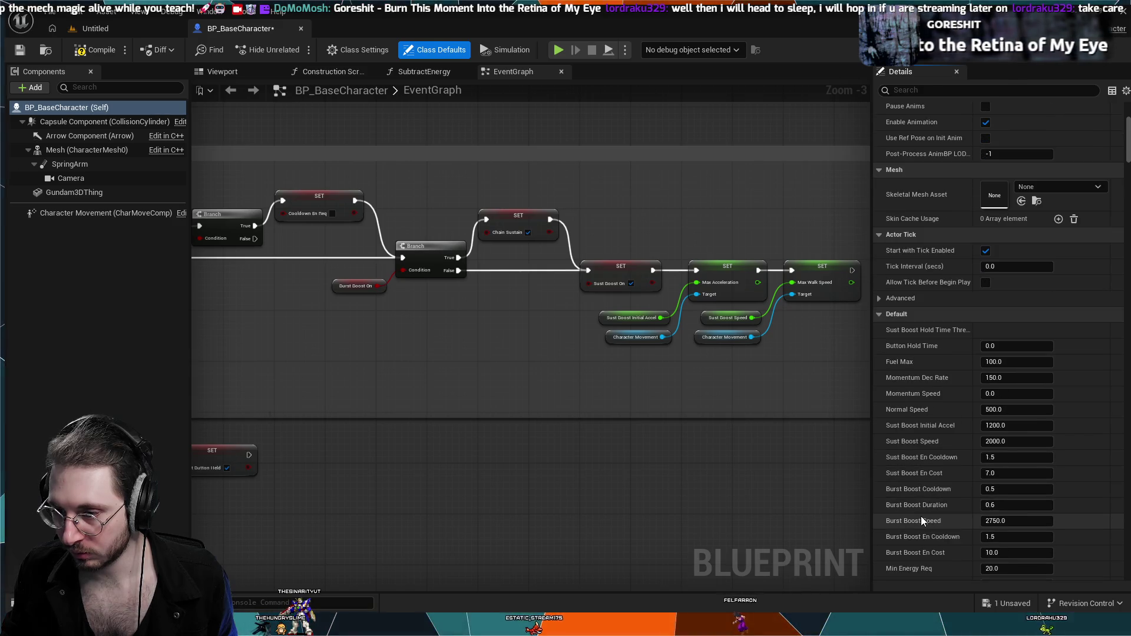
pyautogui.scroll(-3, 919, 517)
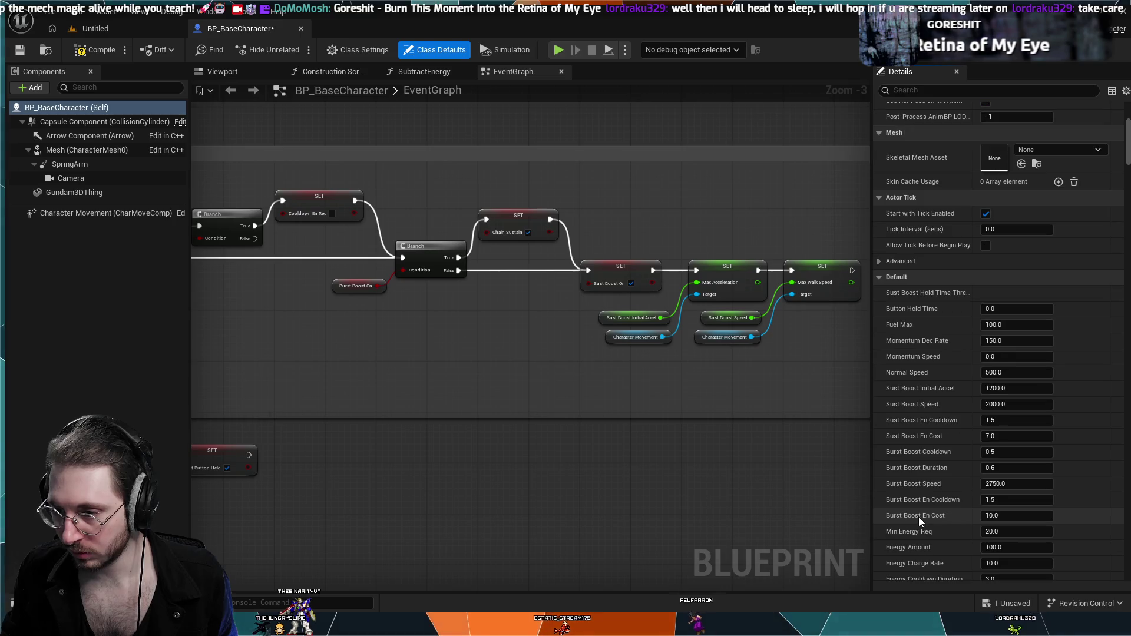
pyautogui.scroll(-2, 915, 518)
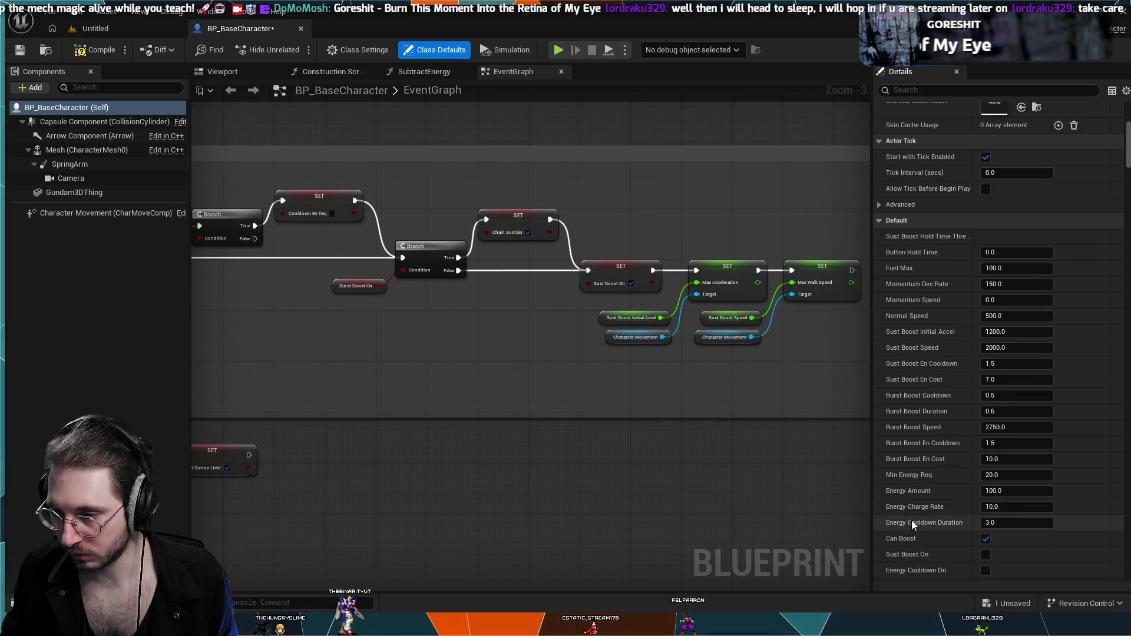
pyautogui.scroll(-1, 896, 528)
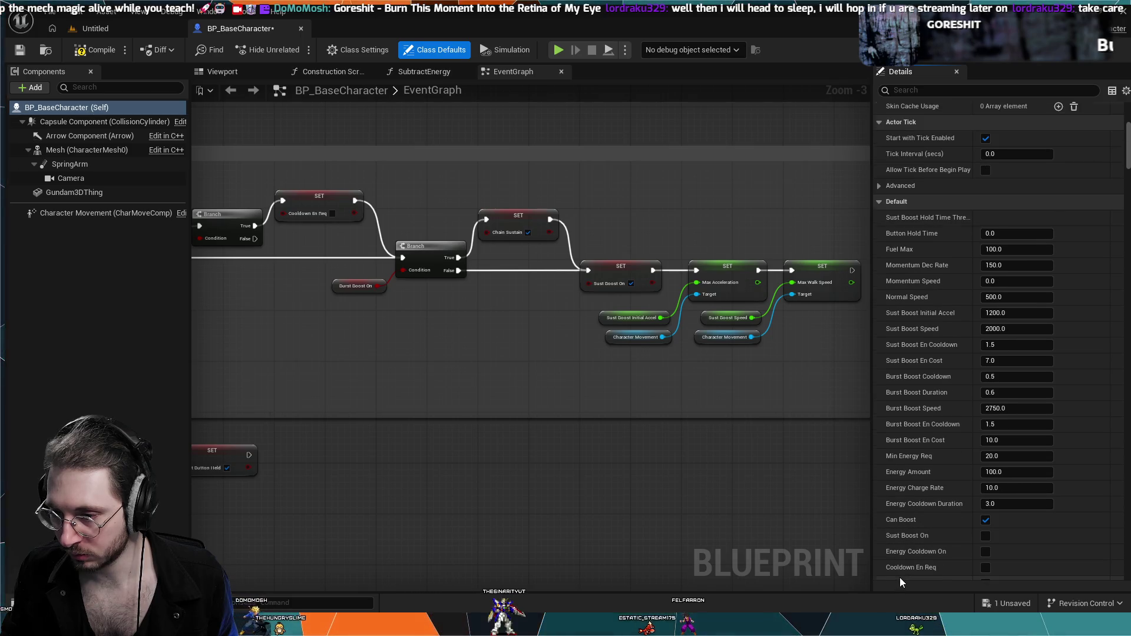
pyautogui.scroll(-1, 900, 577)
pyautogui.scroll(-7, 899, 577)
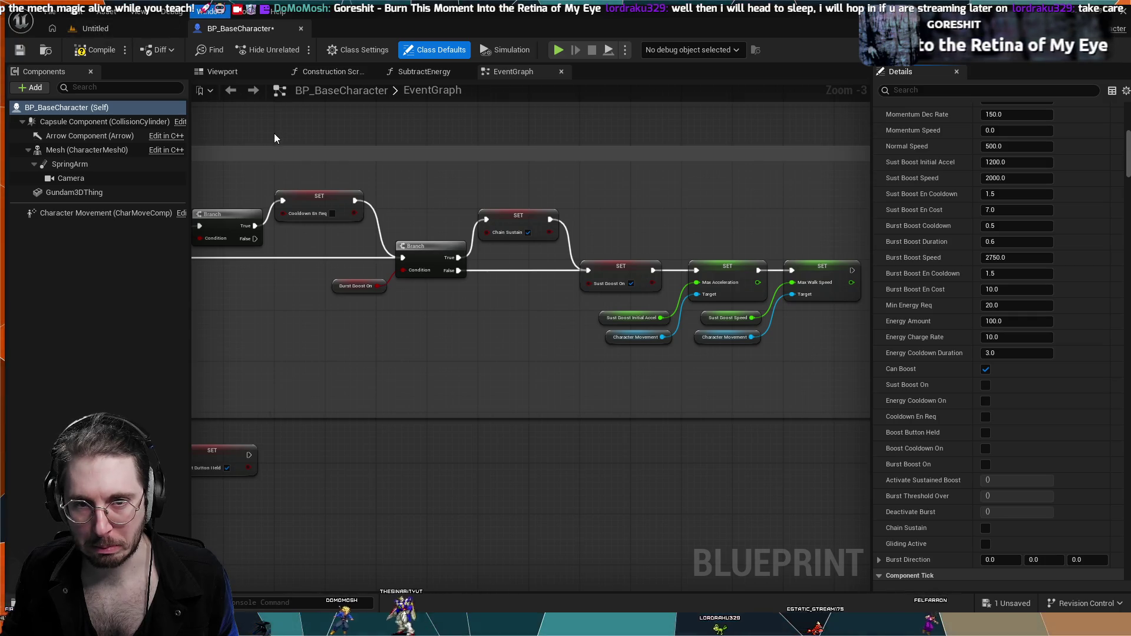
pyautogui.click(271, 86)
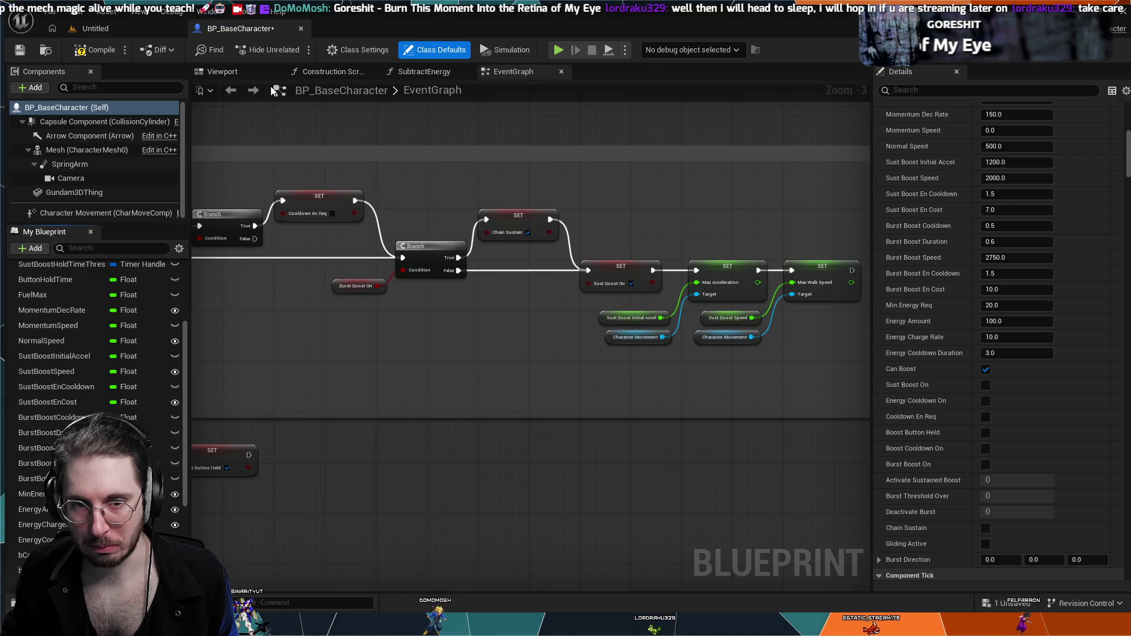
# - Locate the bCanBoost variable and run Find References on it, which finds no uses
pyautogui.click(86, 247)
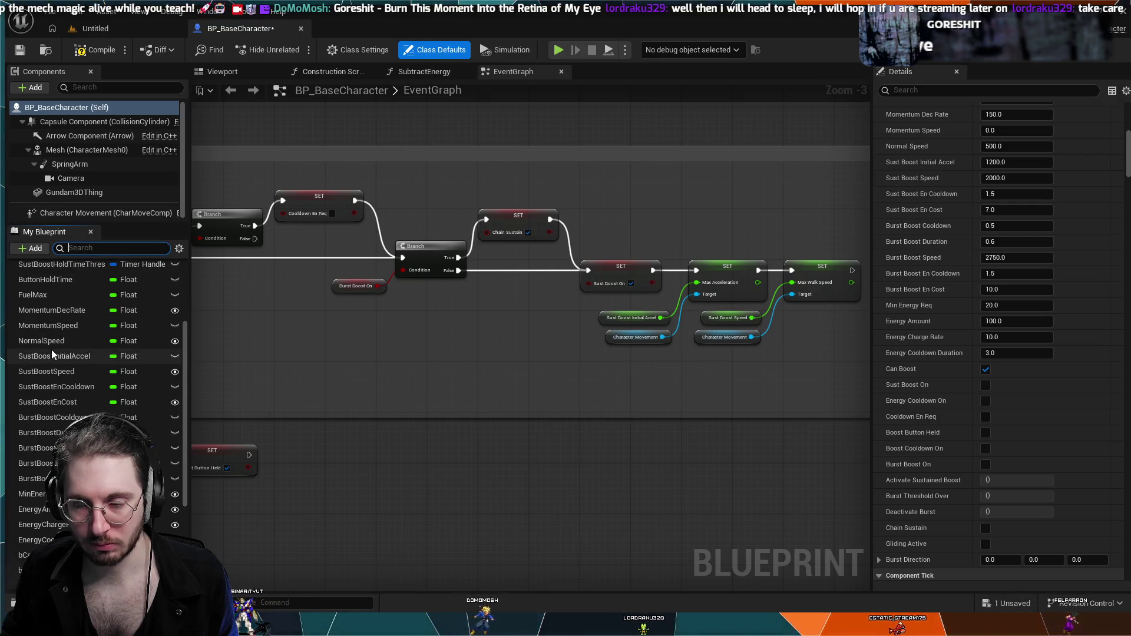
pyautogui.scroll(-5, 19, 412)
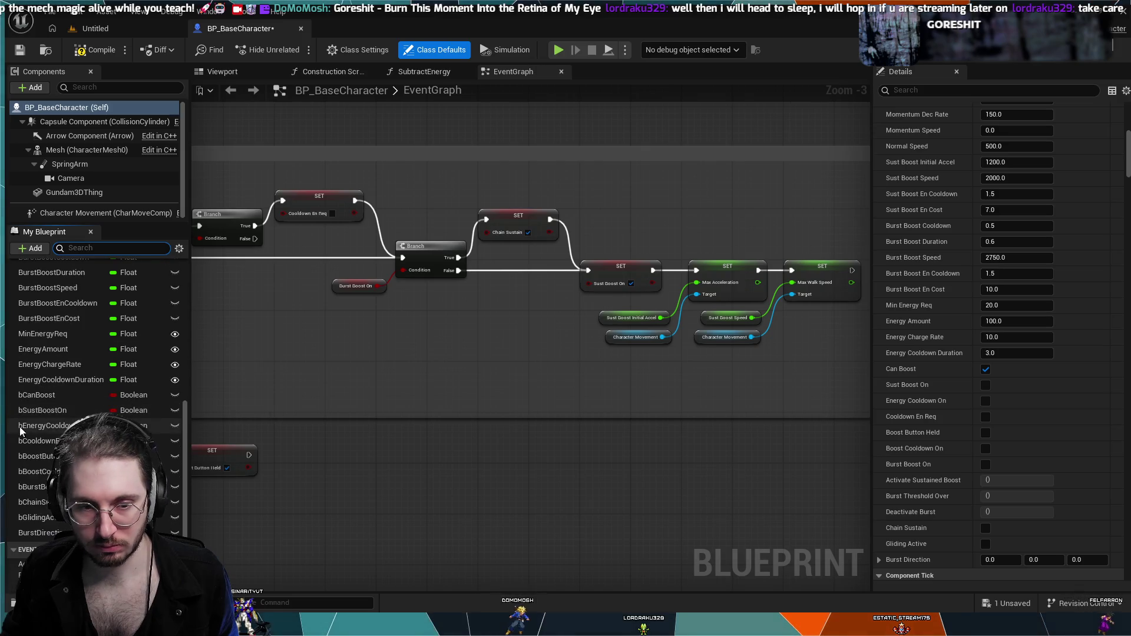
pyautogui.click(50, 396)
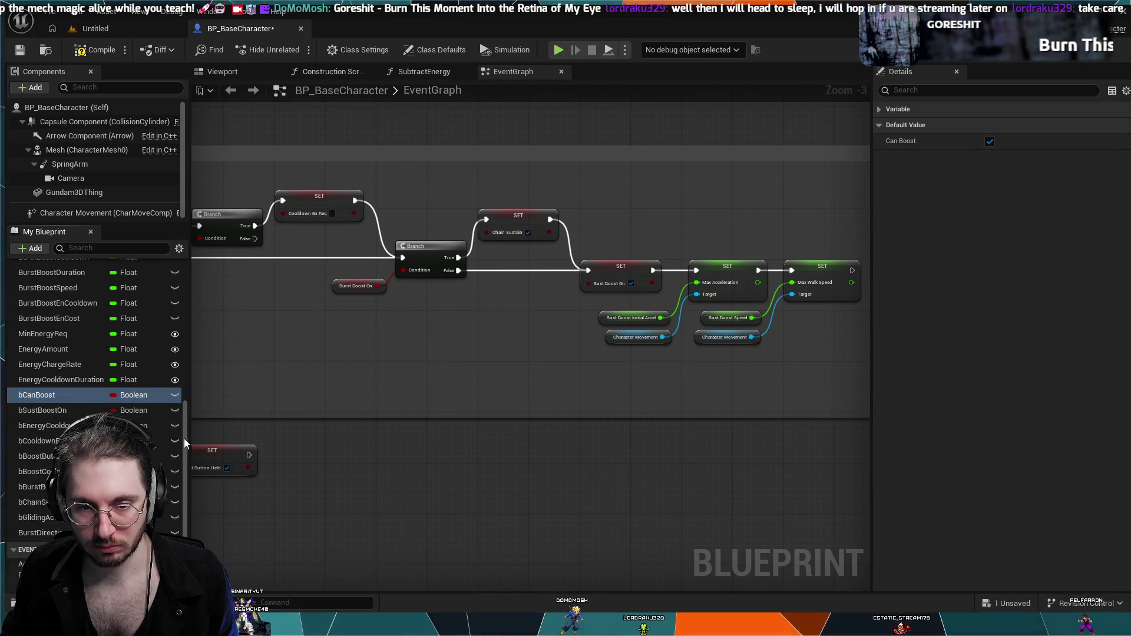
pyautogui.hotkey('shift', 'alt', 'f')
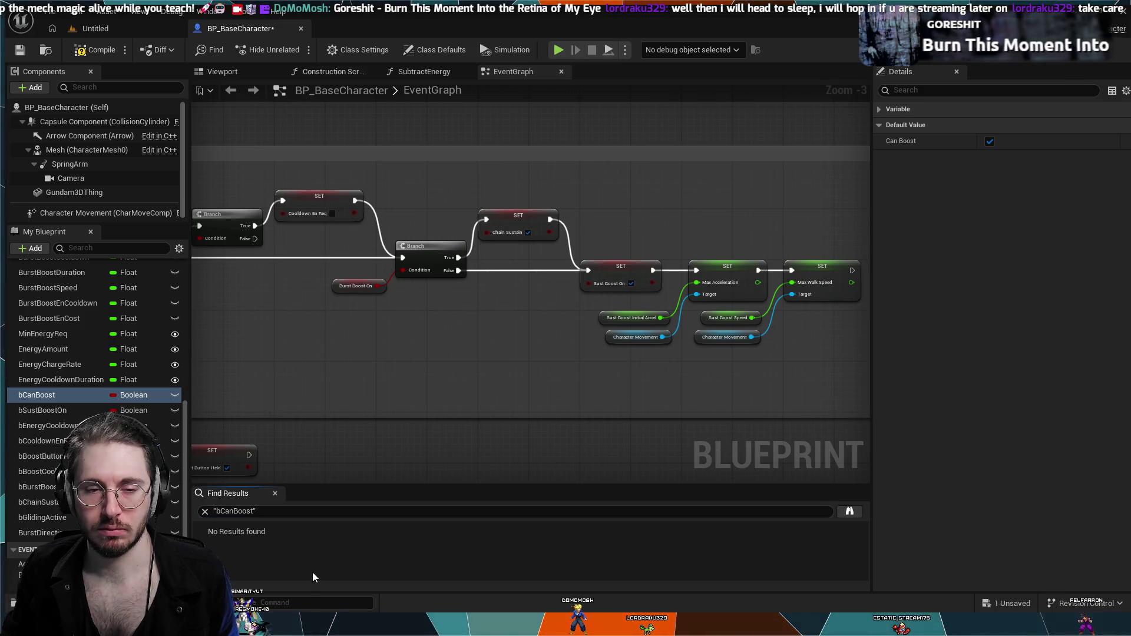
# - Delete the unused bCanBoost variable and close the Details panel
pyautogui.click(59, 396)
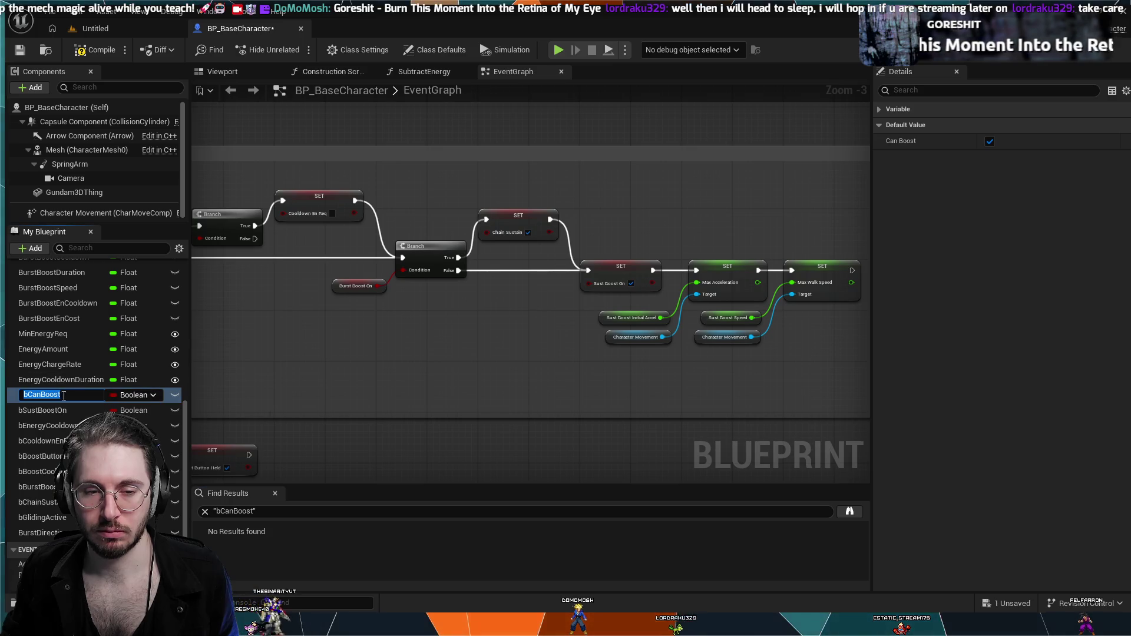
pyautogui.press('Down')
pyautogui.click(77, 394)
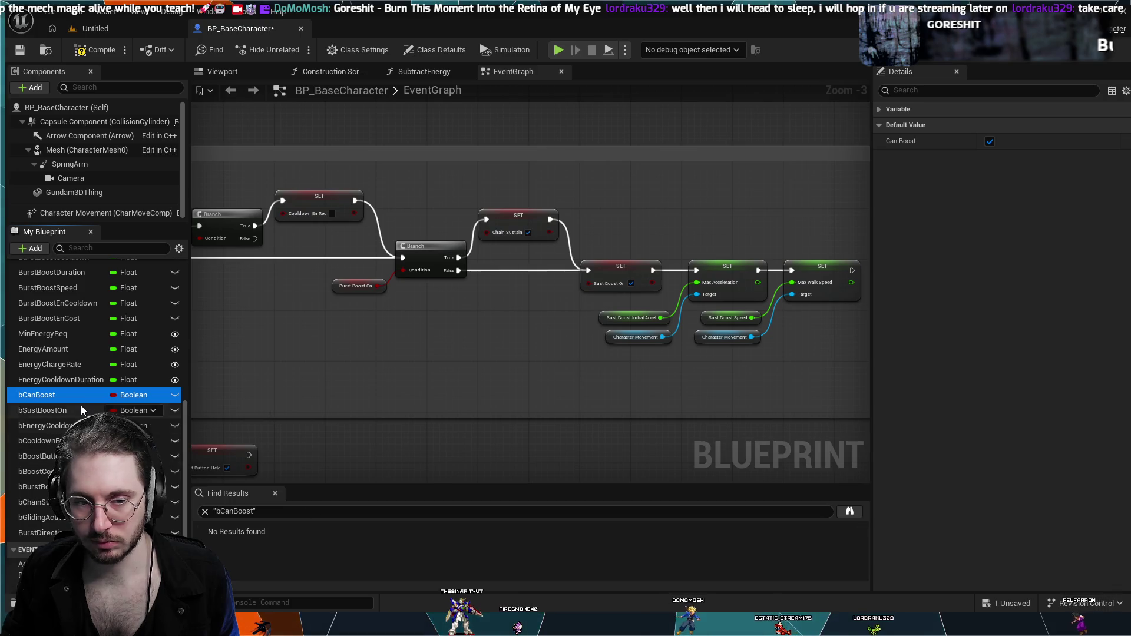
pyautogui.press('Delete')
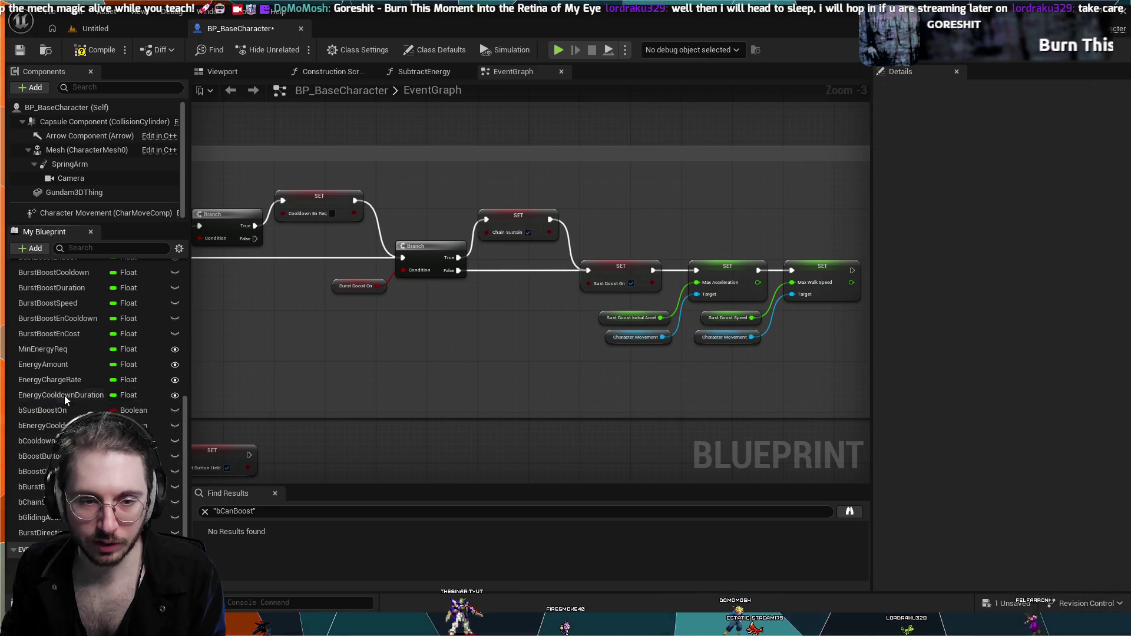
pyautogui.click(955, 72)
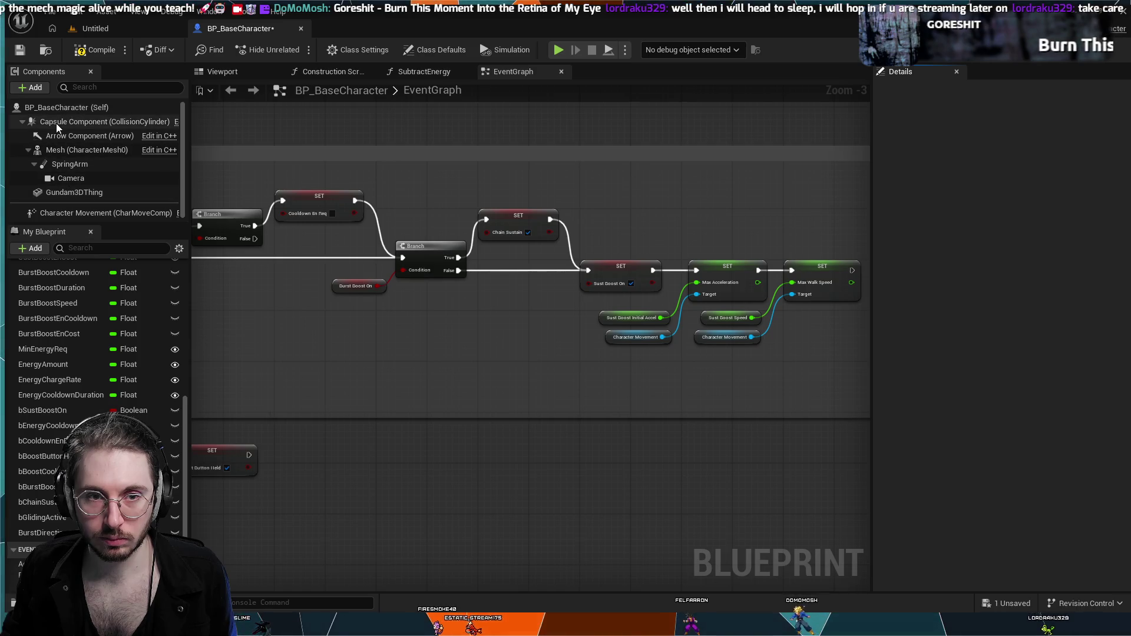
pyautogui.click(61, 107)
# - Run a quick simulation of the blueprint and stop it
pyautogui.scroll(-5, 930, 363)
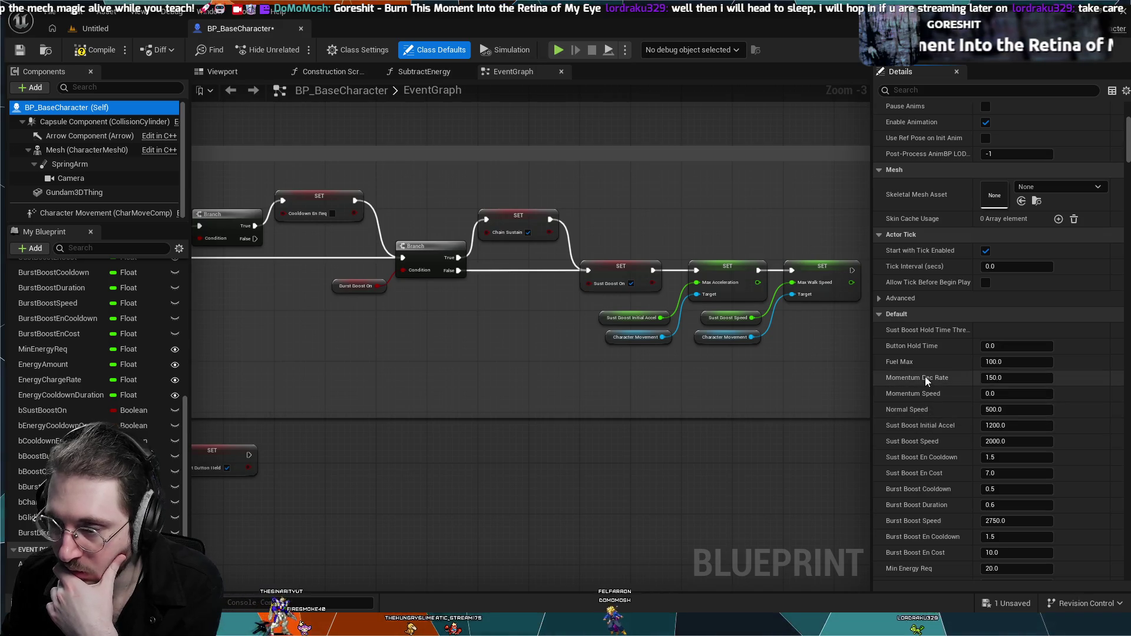
pyautogui.hotkey('alt', 'p')
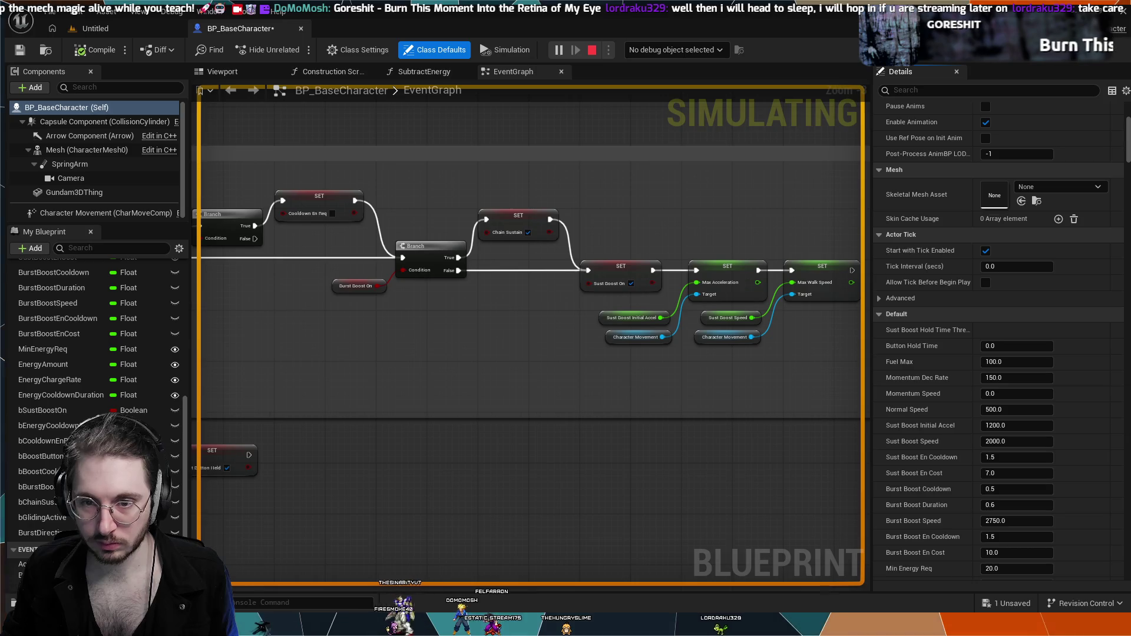
pyautogui.press('Escape')
# - Play-test the mech in the Untitled level, then return to the BP_BaseCharacter event graph
pyautogui.click(119, 28)
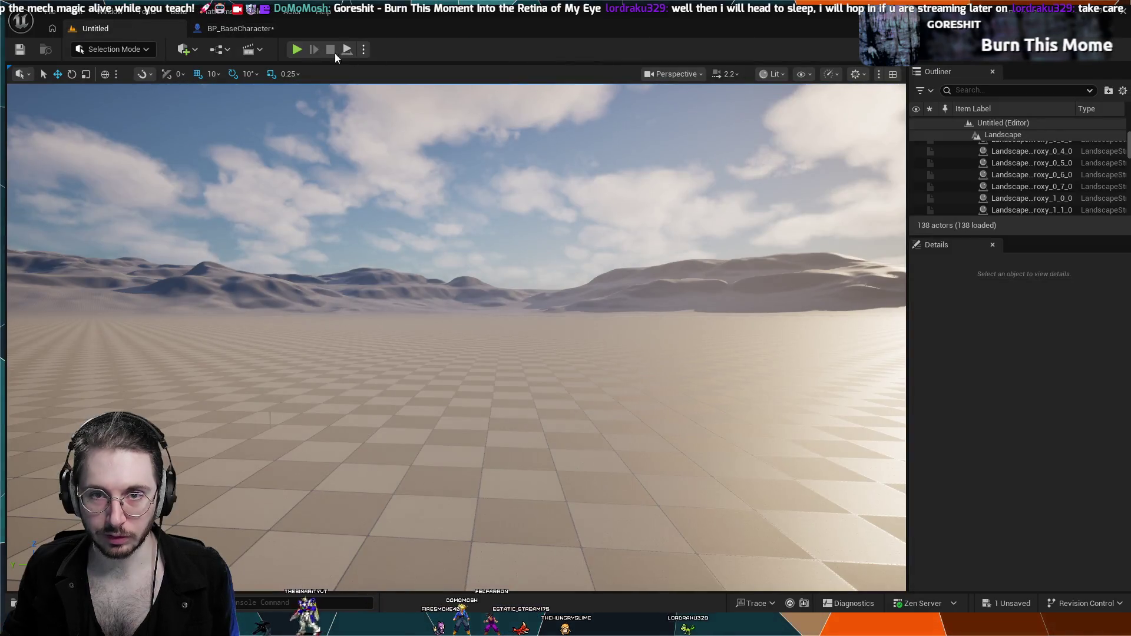
pyautogui.hotkey('alt', 'p')
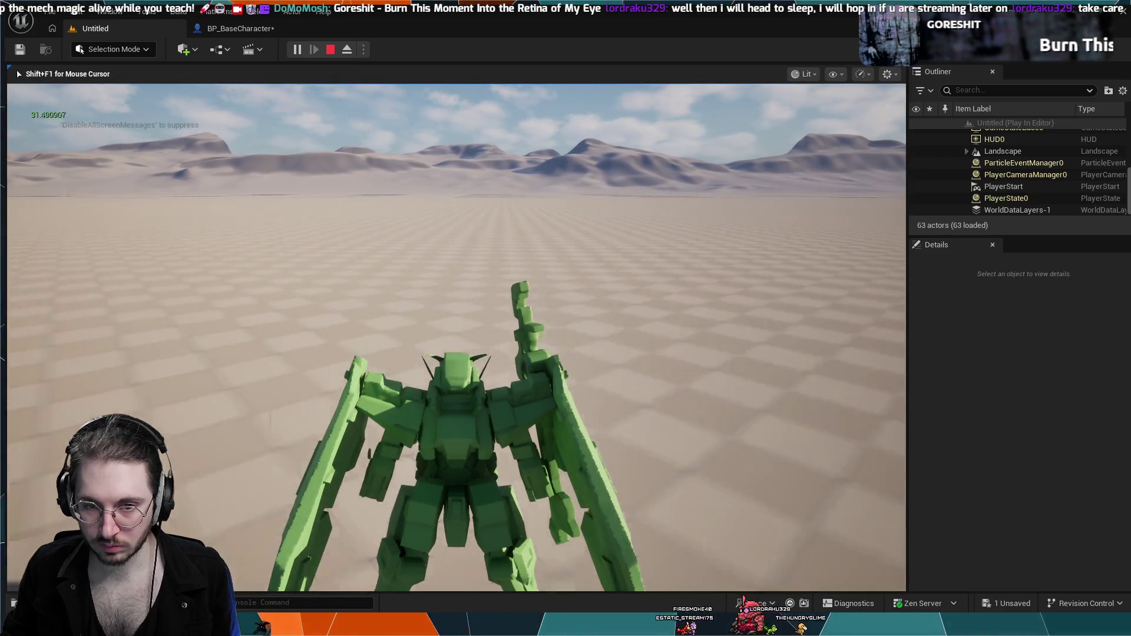
pyautogui.hotkey('shift', 'F1')
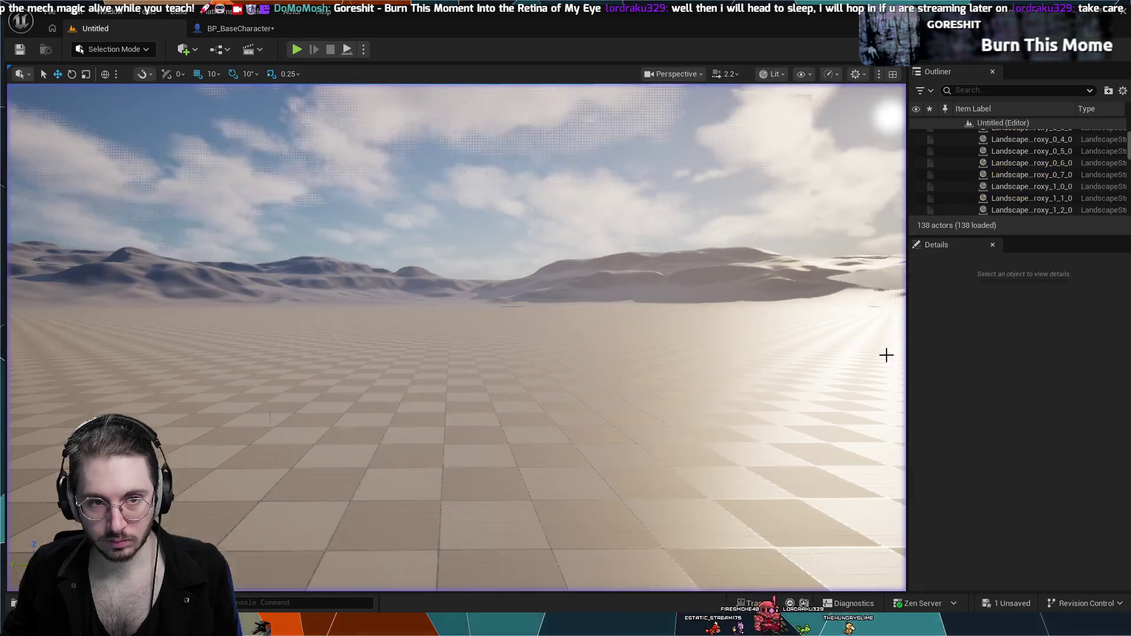
pyautogui.click(217, 28)
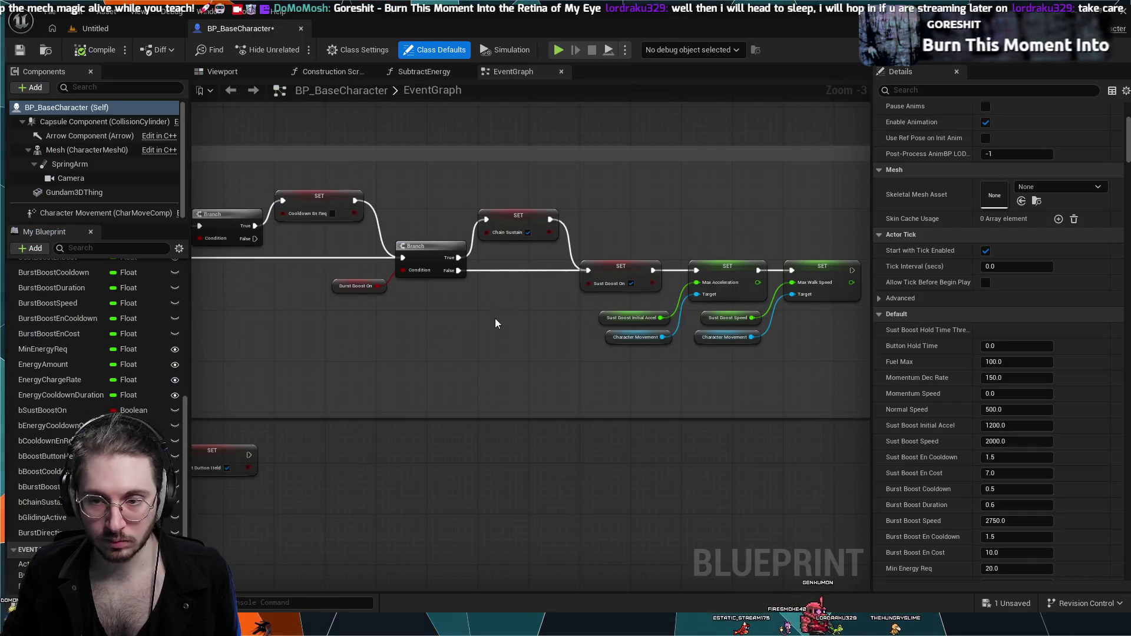
# - Delete the Max Acceleration SET node from the Sust Boost chain
pyautogui.scroll(-2, 495, 318)
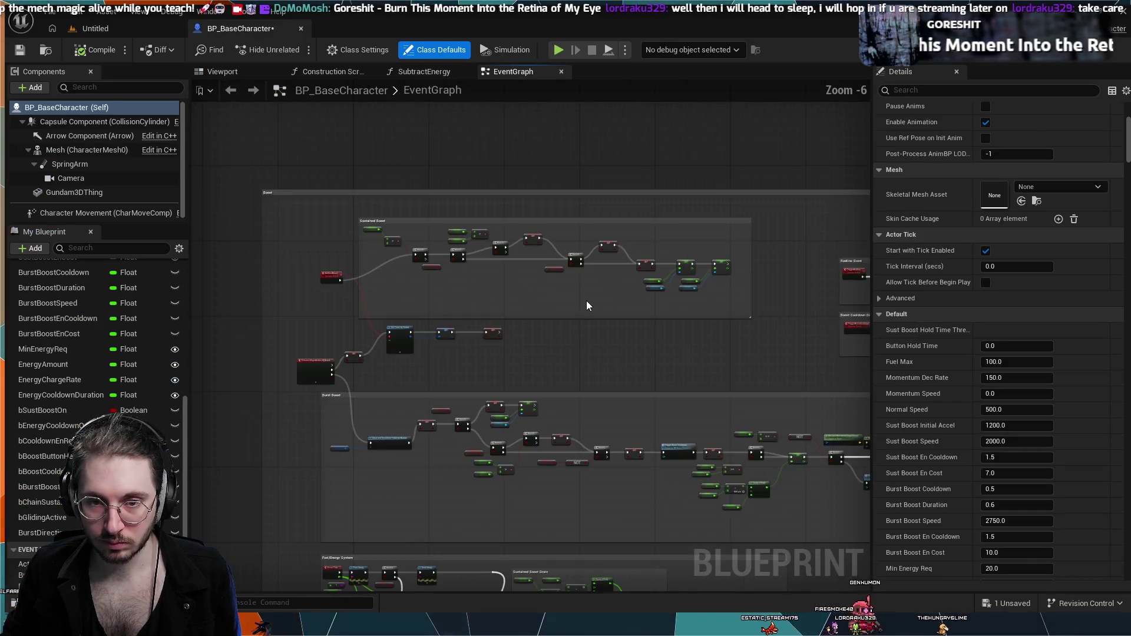
pyautogui.scroll(1, 568, 383)
pyautogui.moveTo(591, 359)
pyautogui.mouseDown()
pyautogui.moveTo(427, 356)
pyautogui.moveTo(407, 345)
pyautogui.mouseUp()
pyautogui.scroll(3, 408, 345)
pyautogui.moveTo(429, 263); pyautogui.dragTo(372, 368)
pyautogui.moveTo(499, 211)
pyautogui.mouseDown()
pyautogui.moveTo(413, 338)
pyautogui.moveTo(468, 257)
pyautogui.mouseUp()
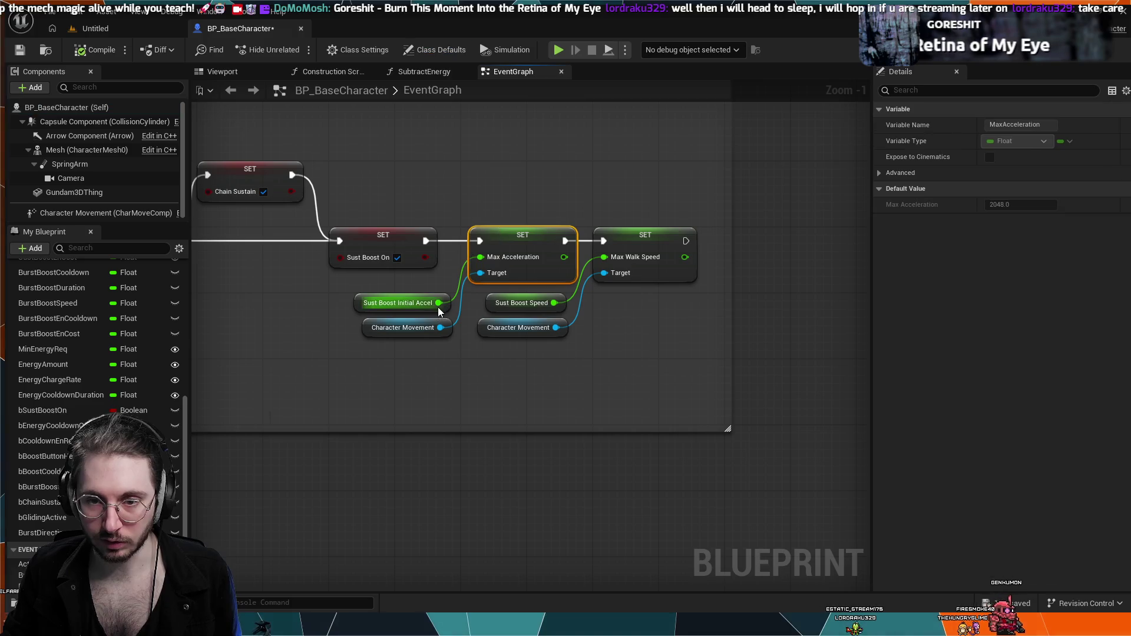
pyautogui.press('Delete')
# - Delete its Sust Boost Initial Accel and Character Movement inputs, and begin rewiring Sust Boost On's execution output
pyautogui.moveTo(429, 330); pyautogui.dragTo(425, 304)
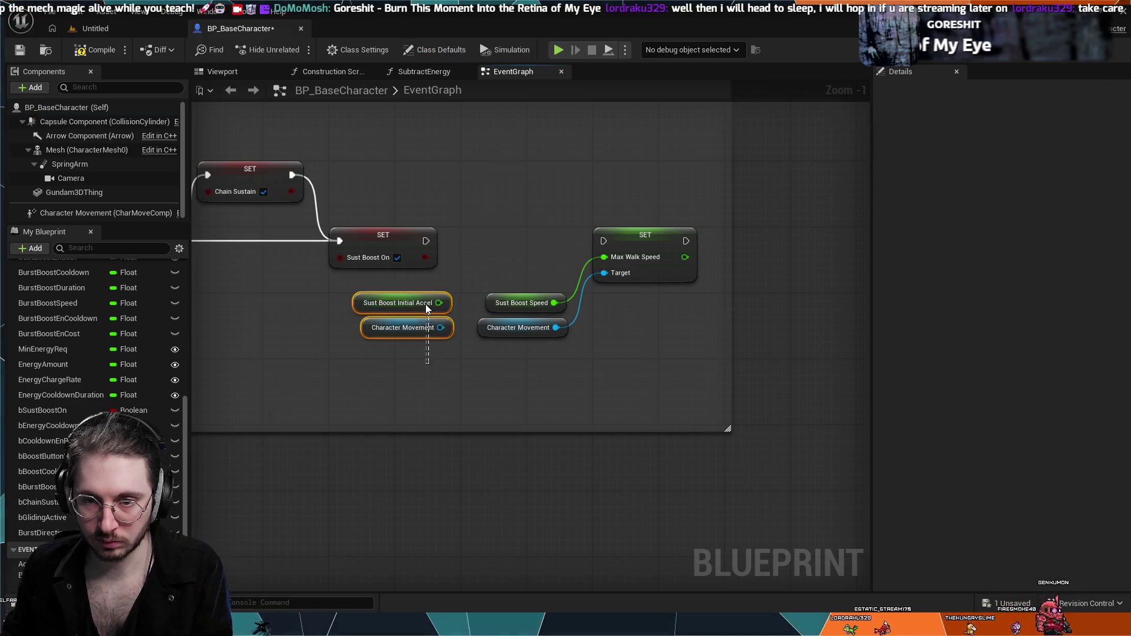
pyautogui.press('Delete')
pyautogui.moveTo(424, 241)
pyautogui.mouseDown()
pyautogui.moveTo(451, 208)
pyautogui.moveTo(411, 201)
pyautogui.mouseUp()
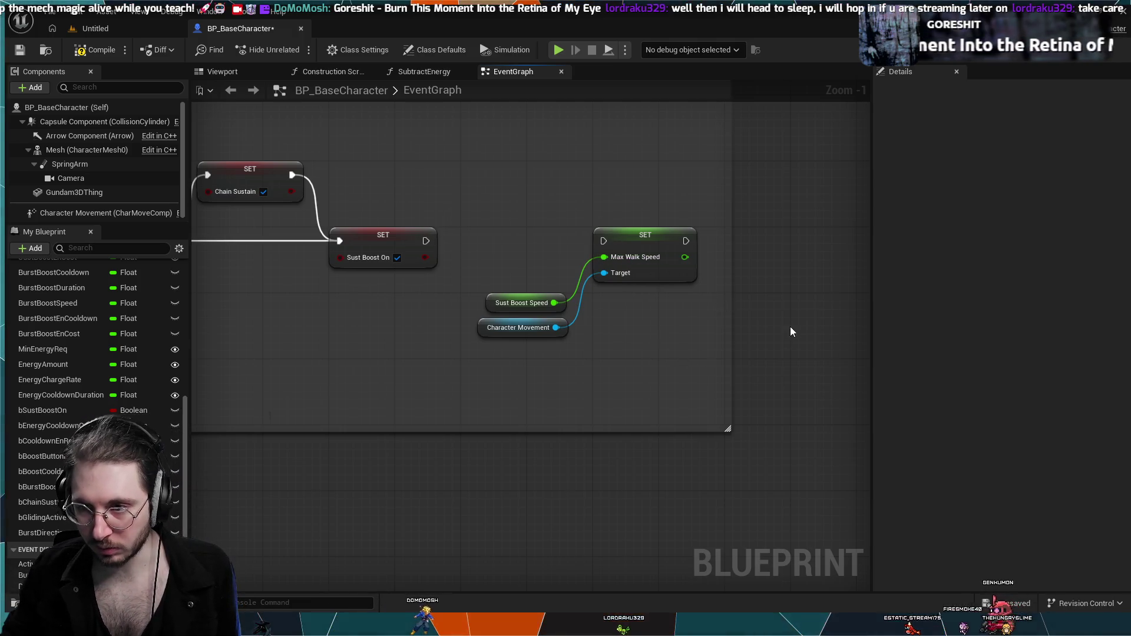
pyautogui.moveTo(427, 241)
pyautogui.mouseDown()
pyautogui.moveTo(461, 214)
pyautogui.moveTo(429, 157)
pyautogui.mouseUp()
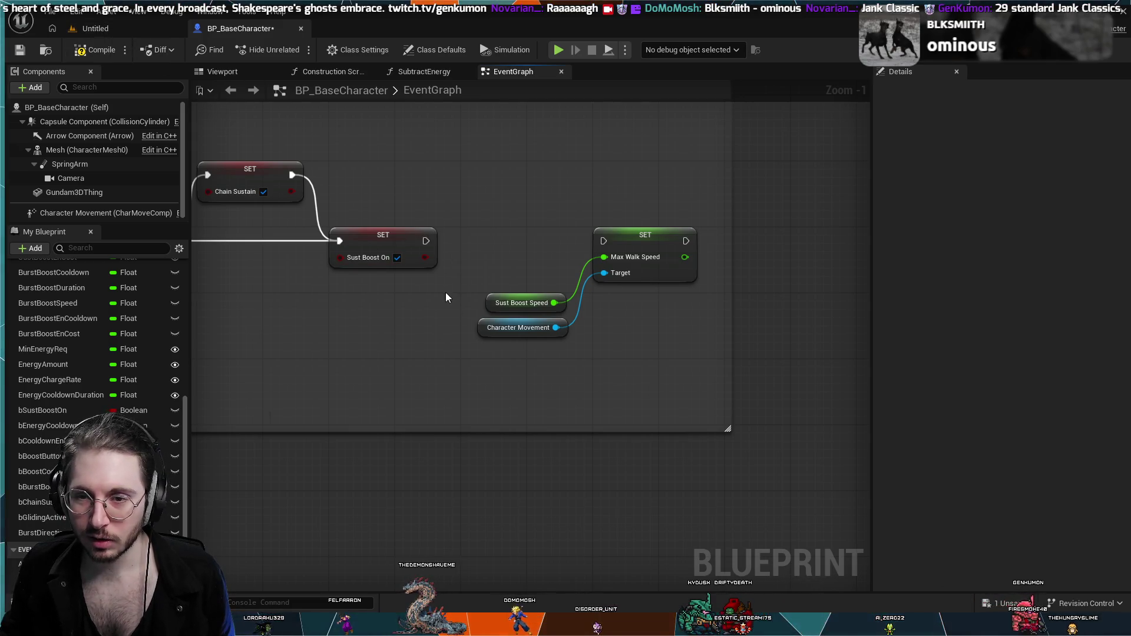
# - Wire Sust Boost On to the Max Walk Speed SET node and start a play-test in the level
pyautogui.moveTo(550, 248); pyautogui.dragTo(603, 241)
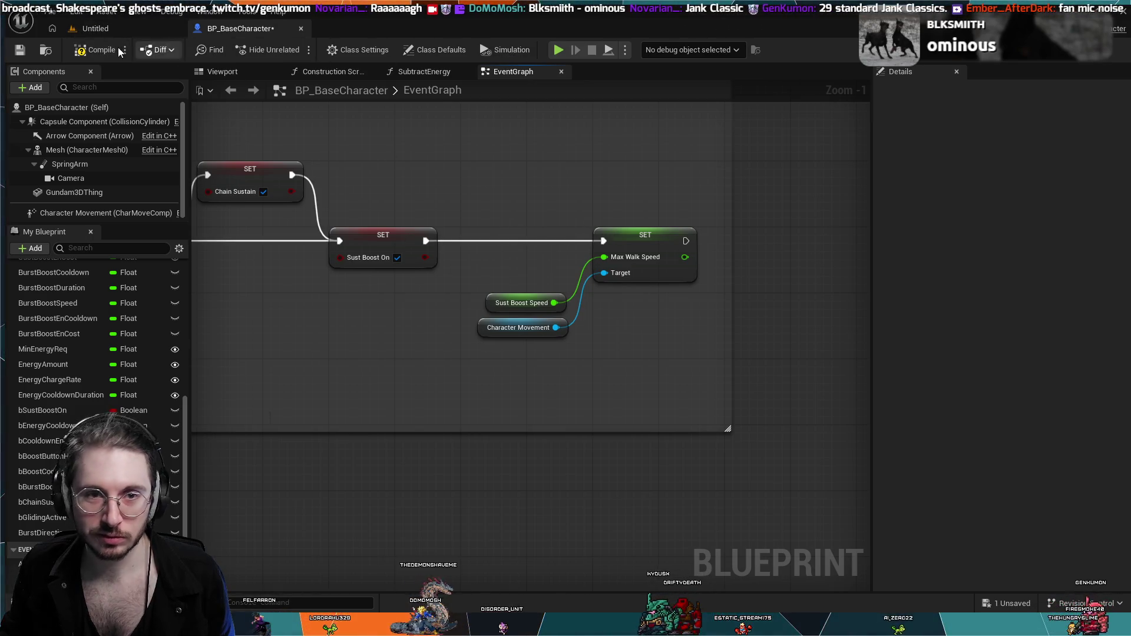
pyautogui.click(95, 28)
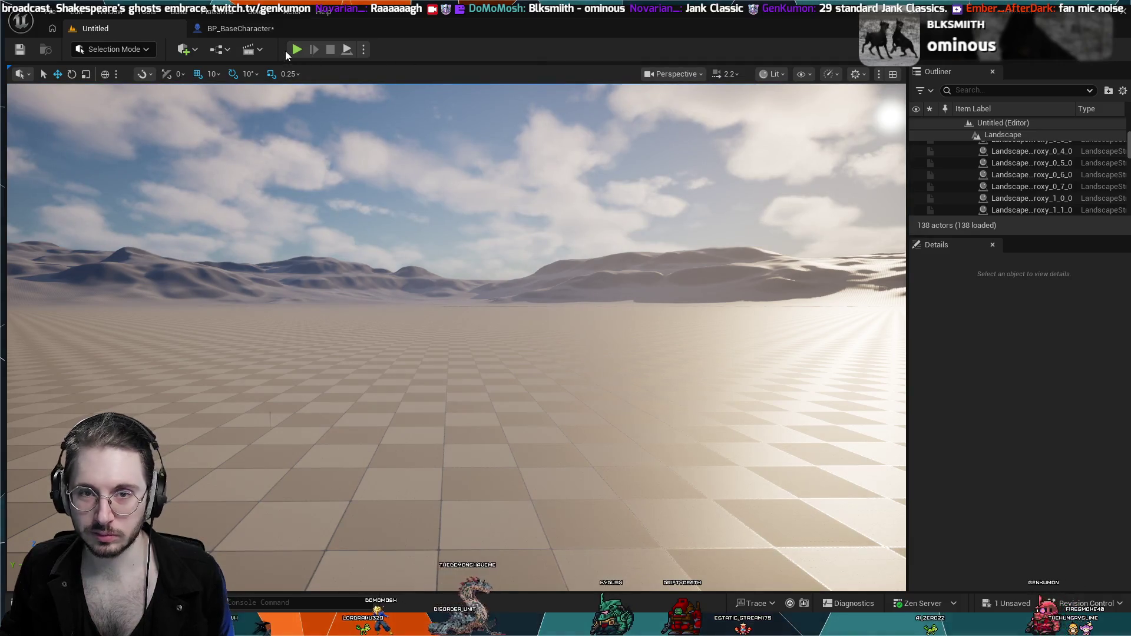
pyautogui.hotkey('alt', 'p')
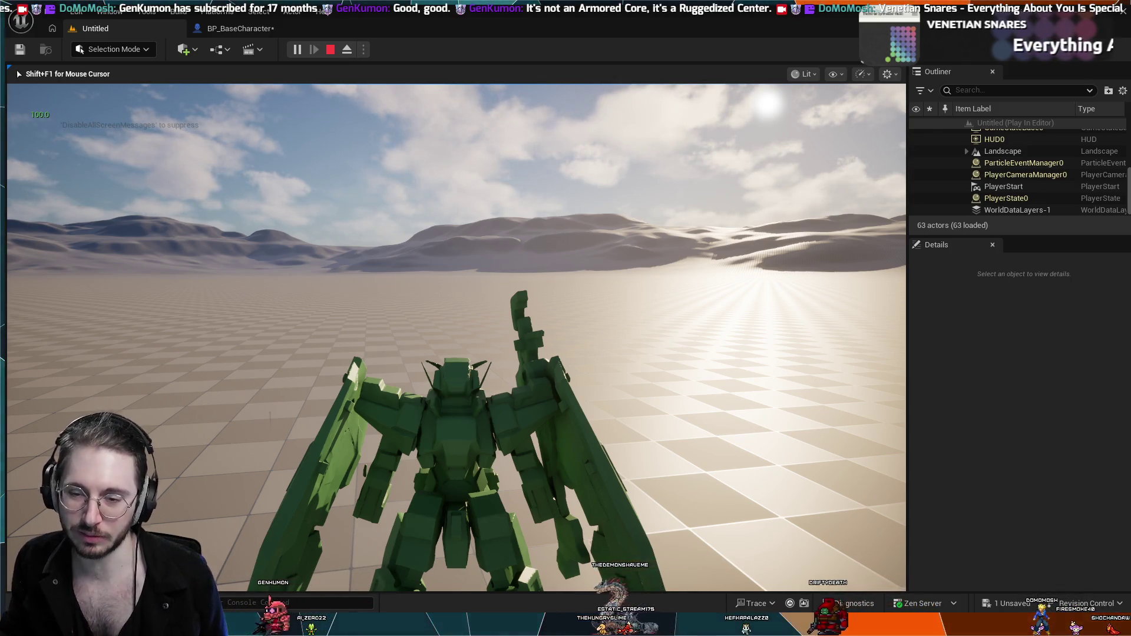
# - Test upward and forward boosts to watch energy drain from 100, then end the play session
pyautogui.press('space')
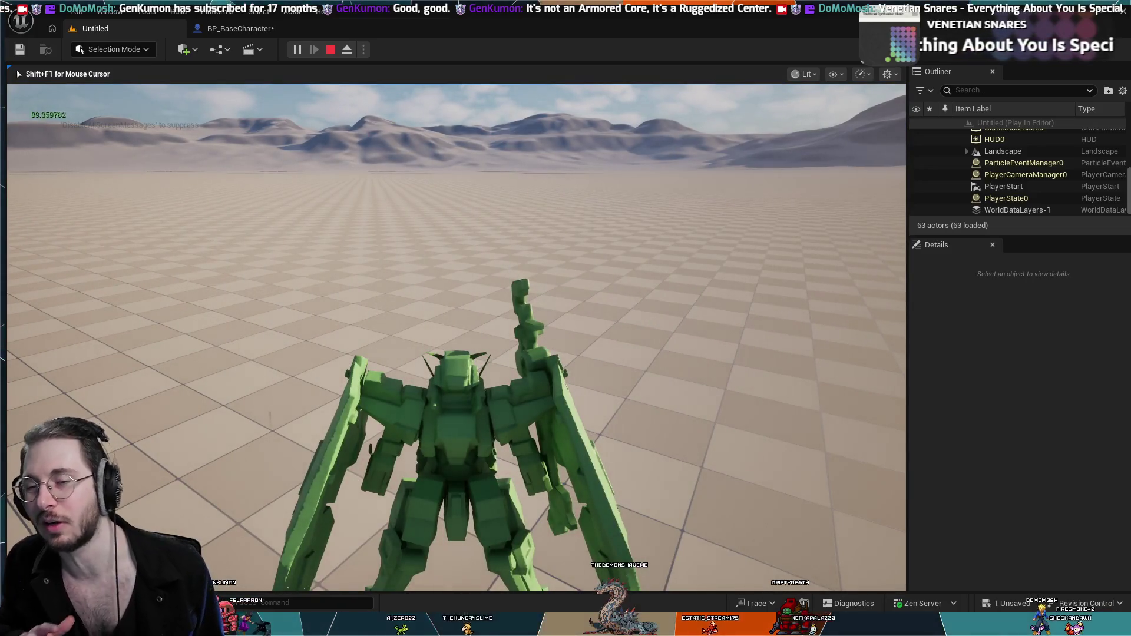
pyautogui.press('space')
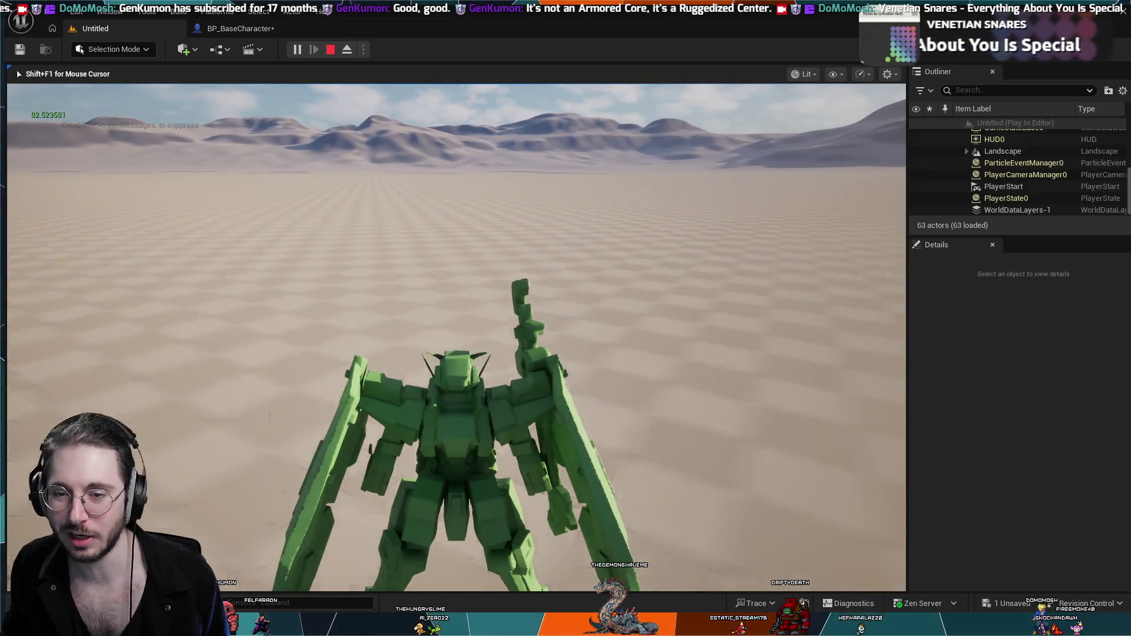
pyautogui.press('shift')
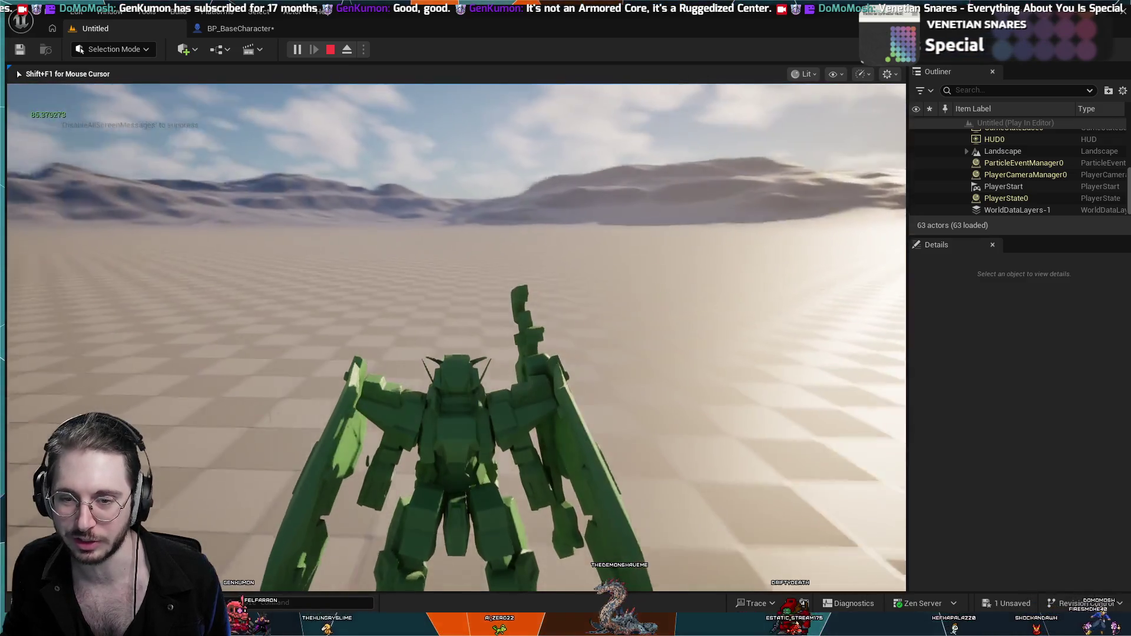
pyautogui.press('shift')
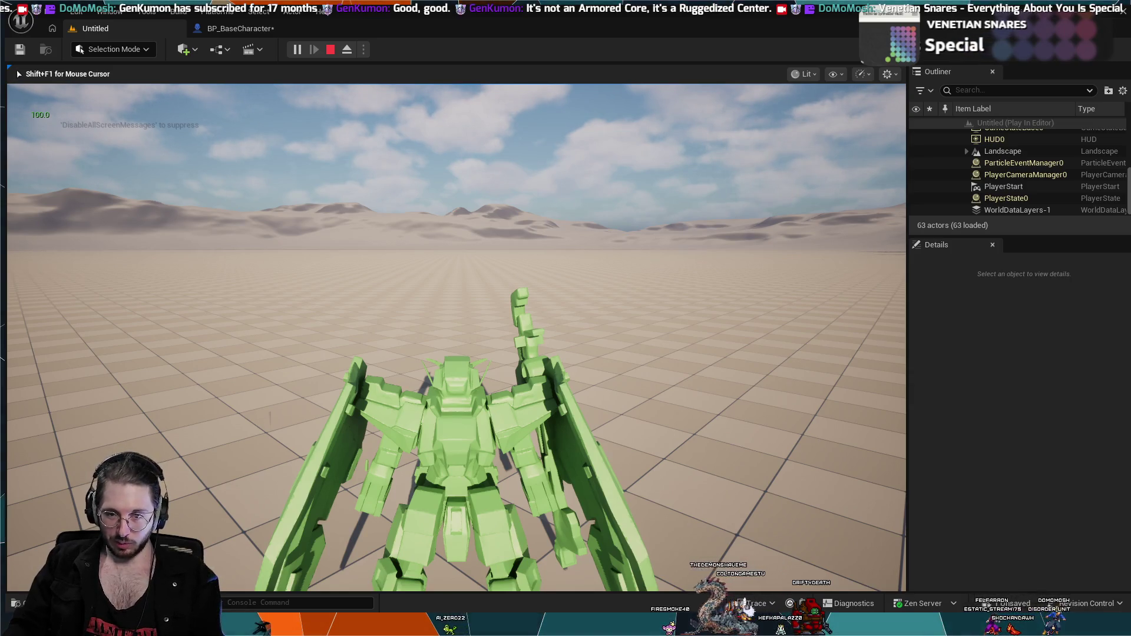
pyautogui.hotkey('shift', 'F1')
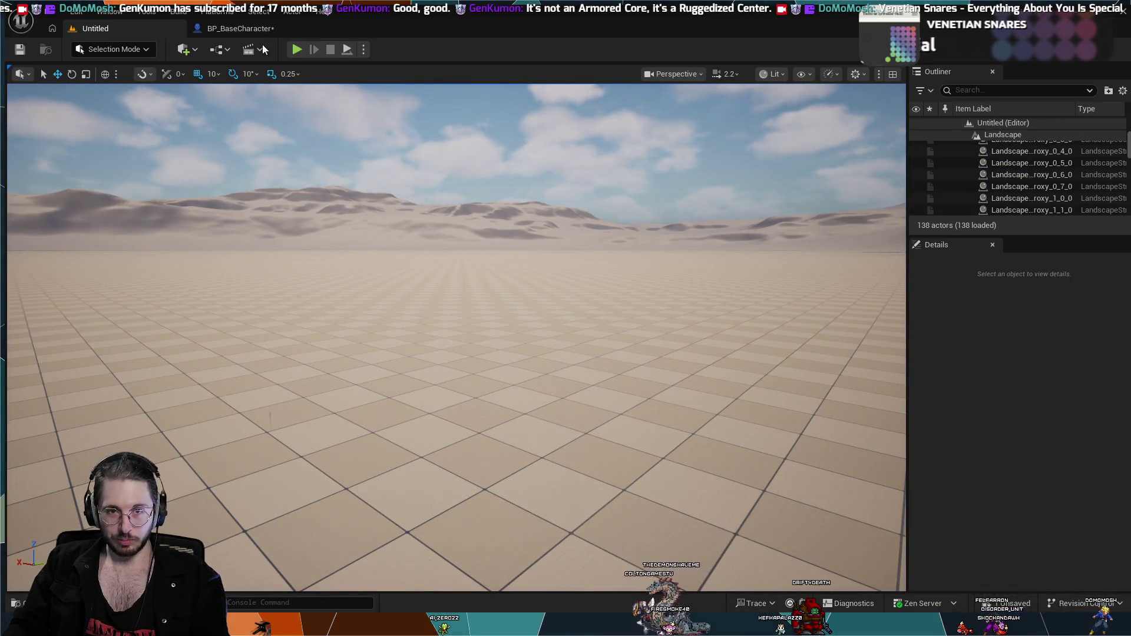
pyautogui.click(253, 31)
pyautogui.scroll(-8, 337, 273)
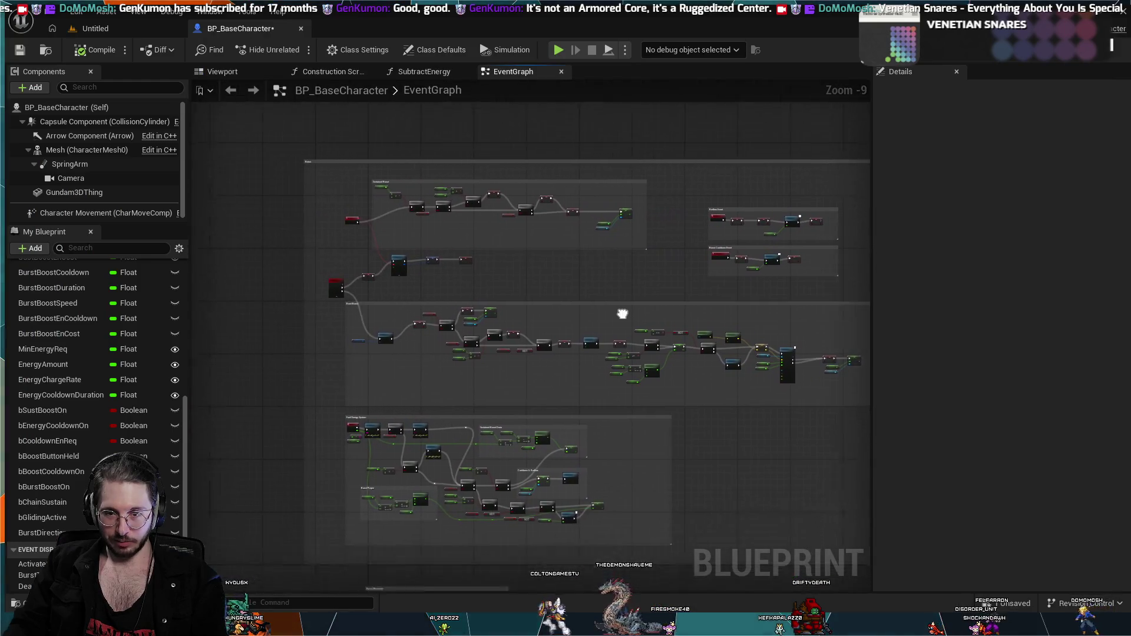
pyautogui.scroll(4, 556, 287)
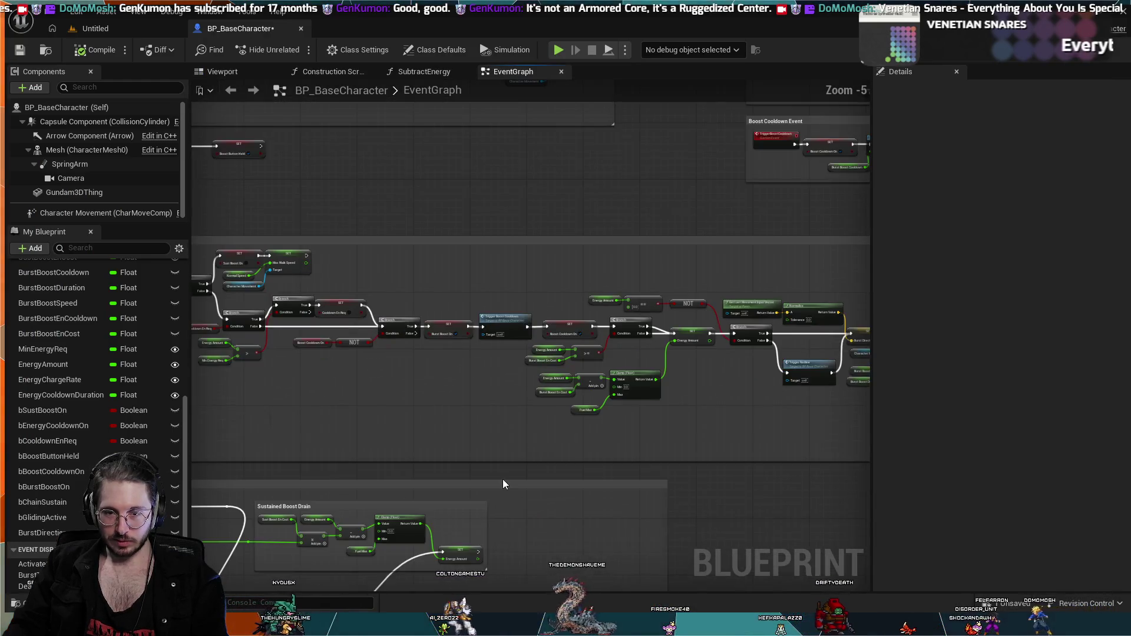
pyautogui.scroll(-2, 619, 418)
pyautogui.scroll(1, 543, 328)
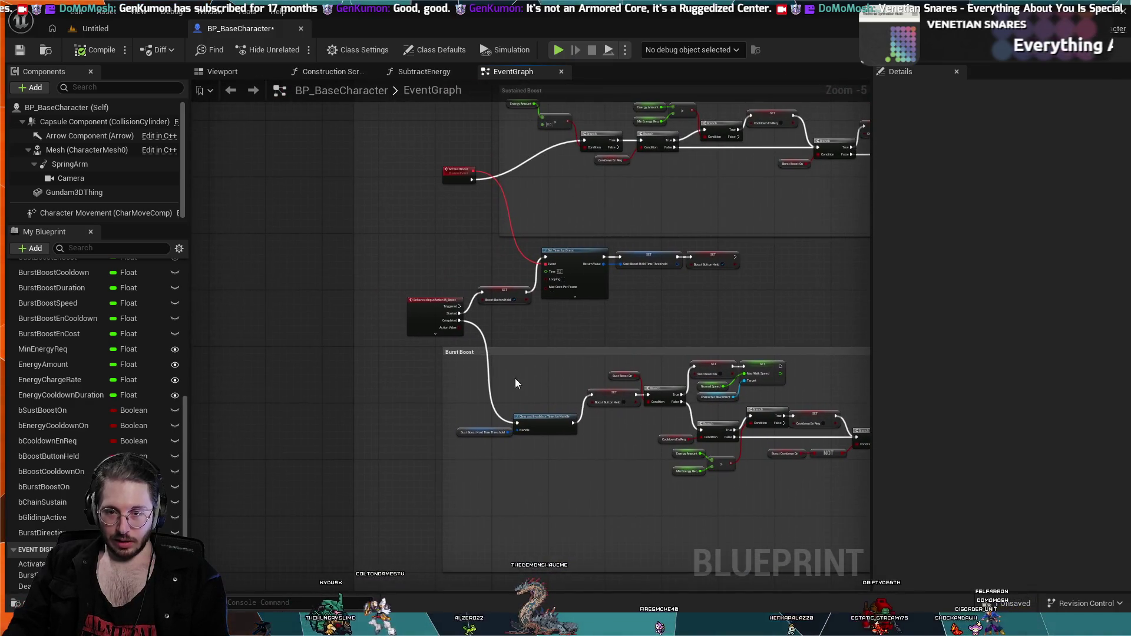
pyautogui.scroll(1, 382, 282)
pyautogui.scroll(-1, 500, 320)
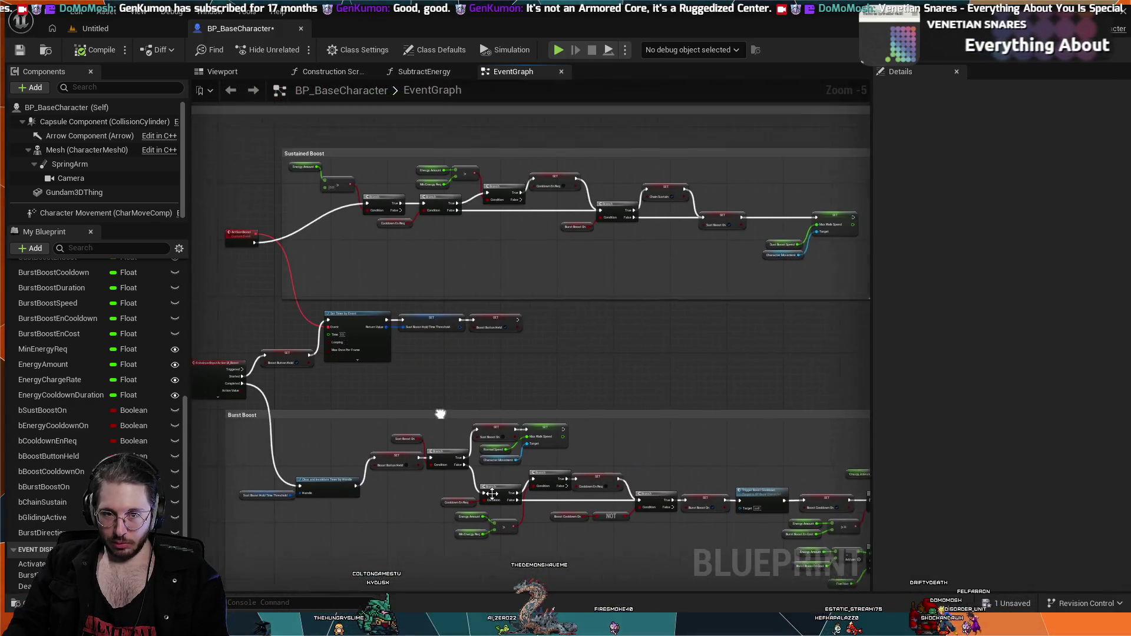
pyautogui.scroll(1, 384, 293)
pyautogui.scroll(-2, 384, 293)
pyautogui.scroll(3, 429, 351)
pyautogui.scroll(2, 329, 548)
pyautogui.scroll(-1, 329, 547)
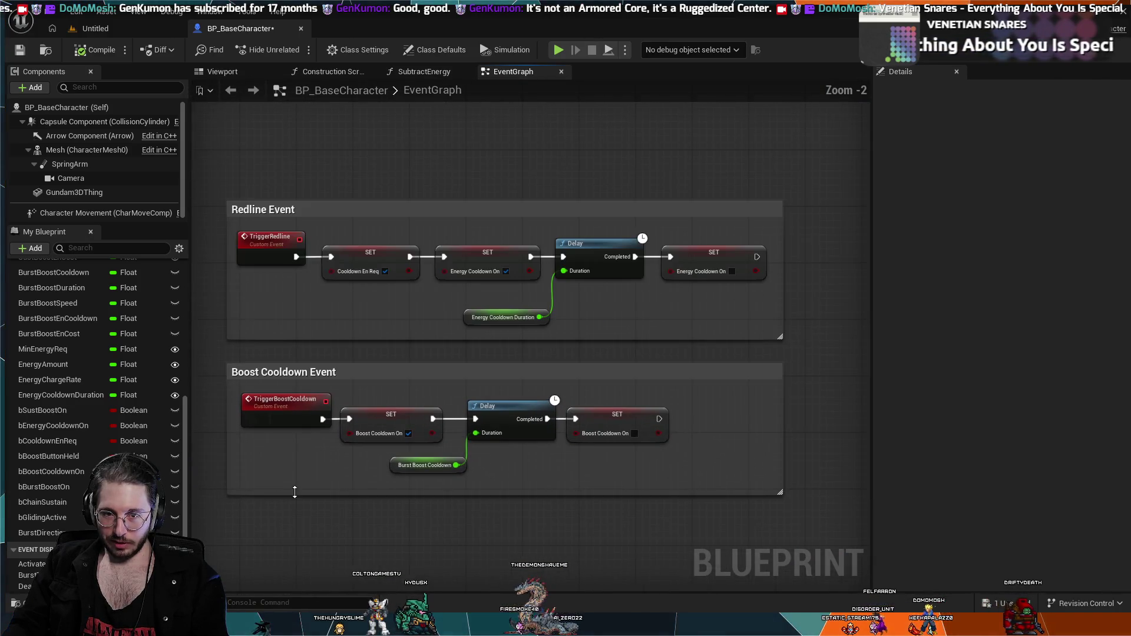
pyautogui.scroll(1, 353, 472)
pyautogui.scroll(-1, 357, 457)
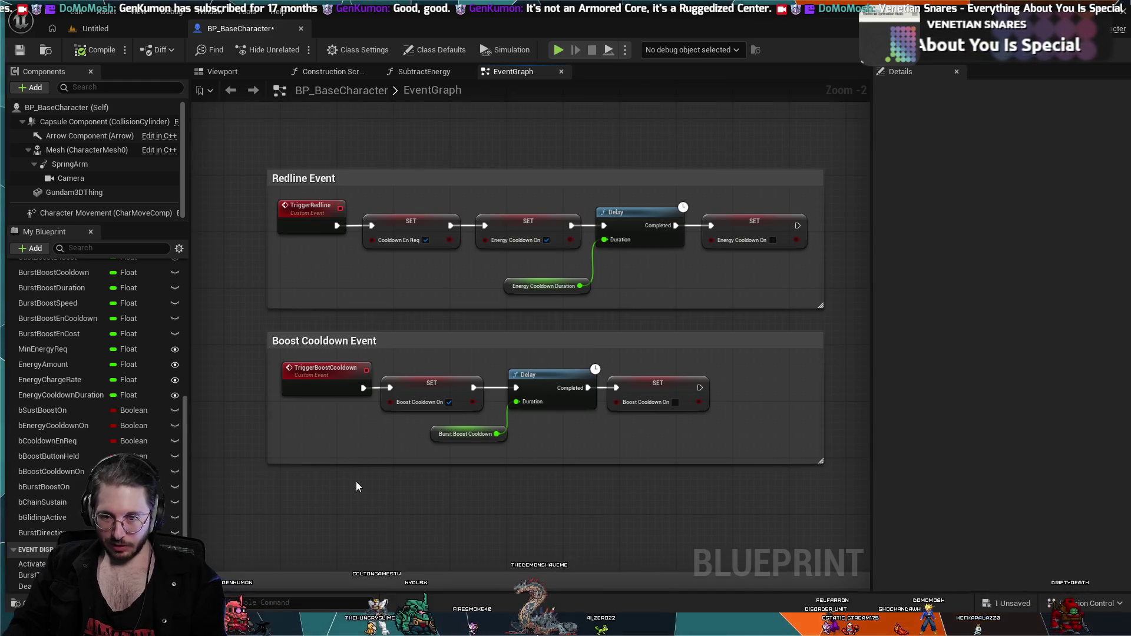
pyautogui.click(558, 55)
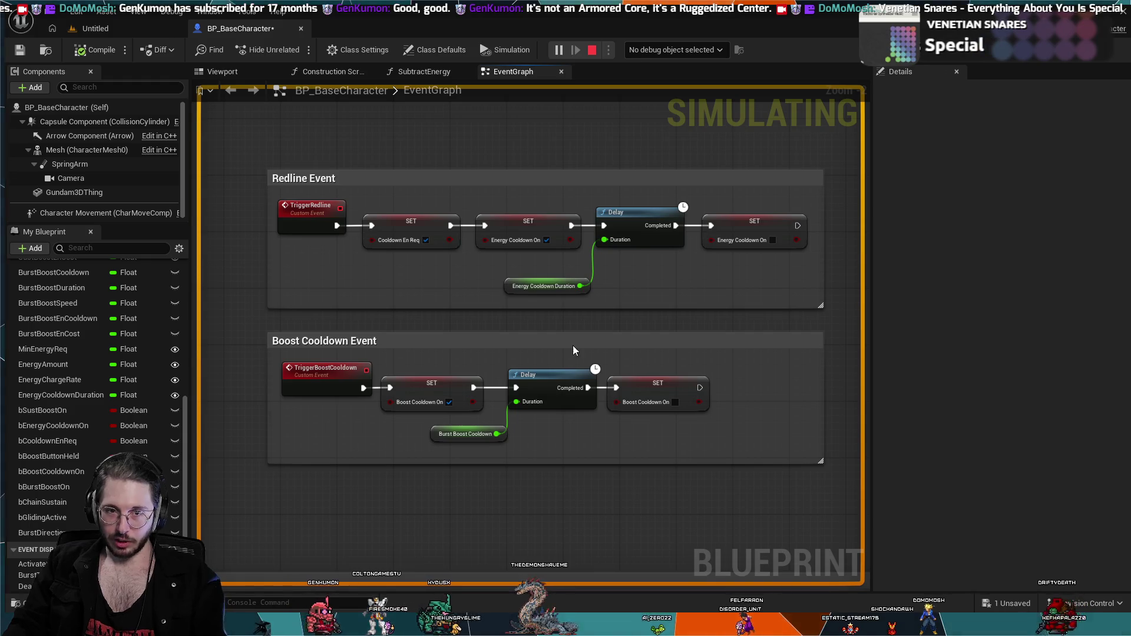
pyautogui.press('Escape')
pyautogui.scroll(-2, 245, 285)
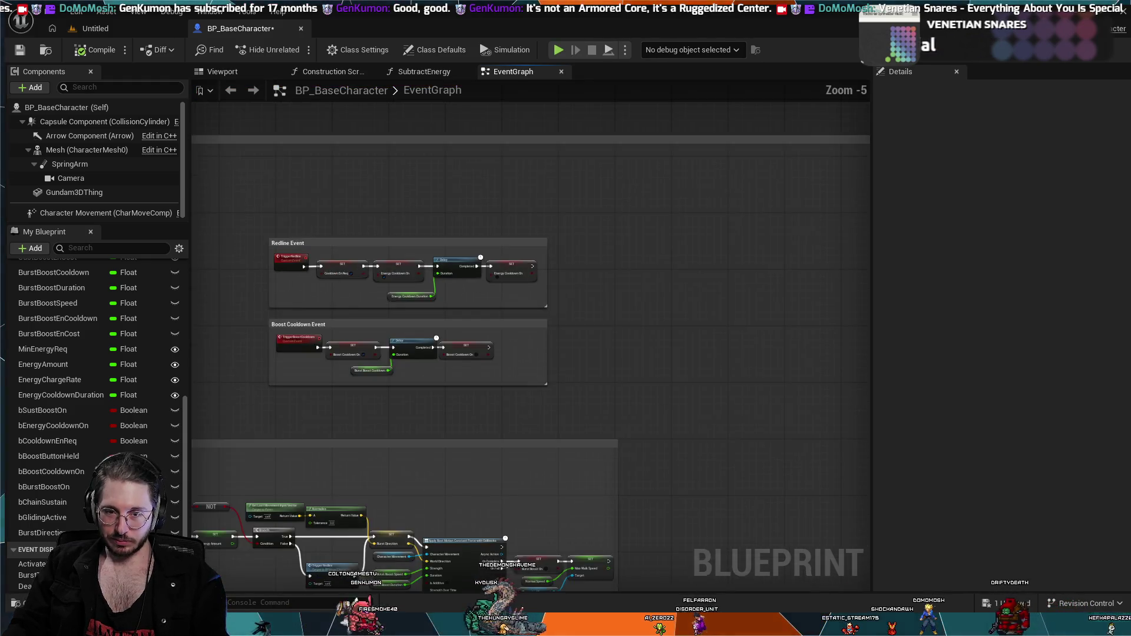
pyautogui.scroll(2, 440, 408)
pyautogui.scroll(2, 440, 403)
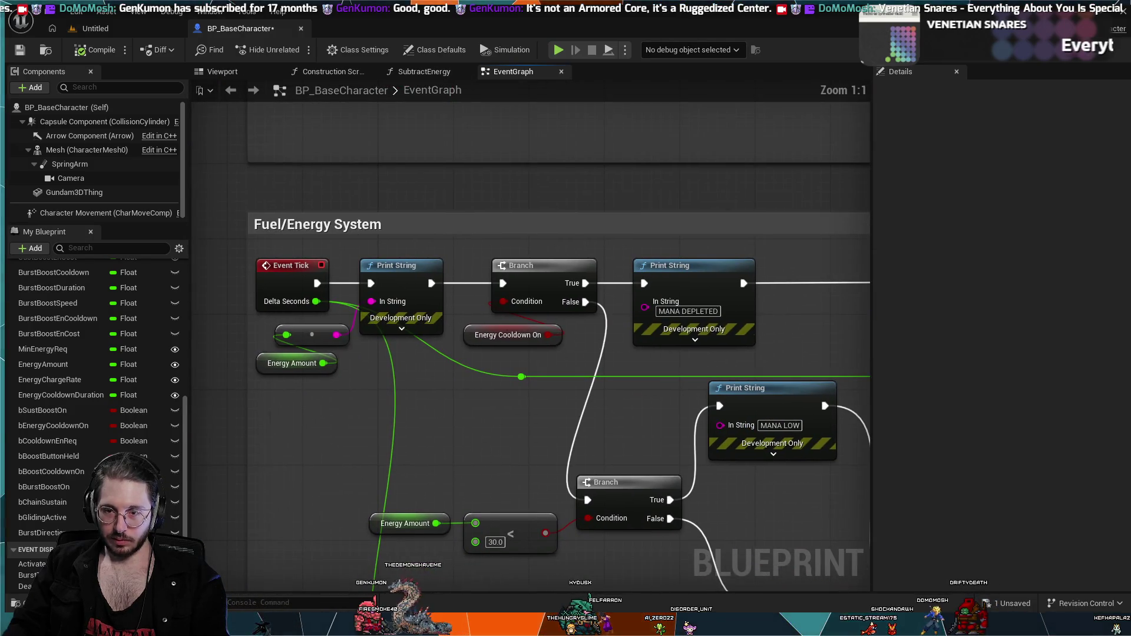
# - Pan across Fuel/Energy System, Event Tick, Boost Regen, Sustained Boost Drain and Cooldown & Redline sections
pyautogui.moveTo(560, 357); pyautogui.dragTo(499, 337)
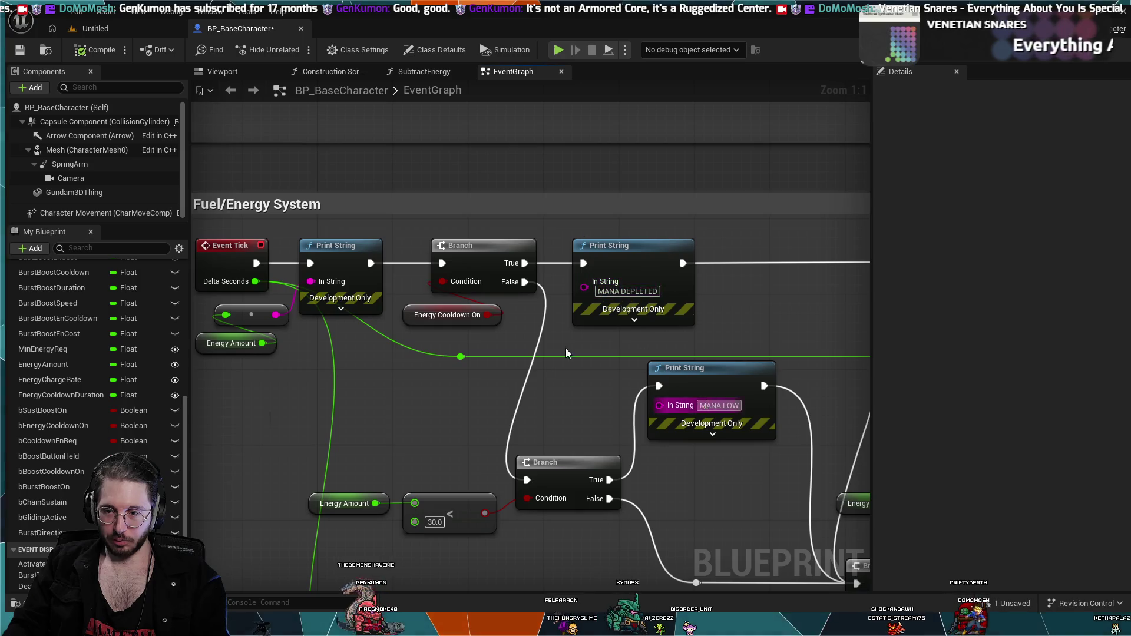
pyautogui.moveTo(646, 407)
pyautogui.mouseDown()
pyautogui.moveTo(442, 265)
pyautogui.moveTo(417, 306)
pyautogui.moveTo(630, 376)
pyautogui.mouseUp()
pyautogui.moveTo(277, 403); pyautogui.dragTo(277, 287)
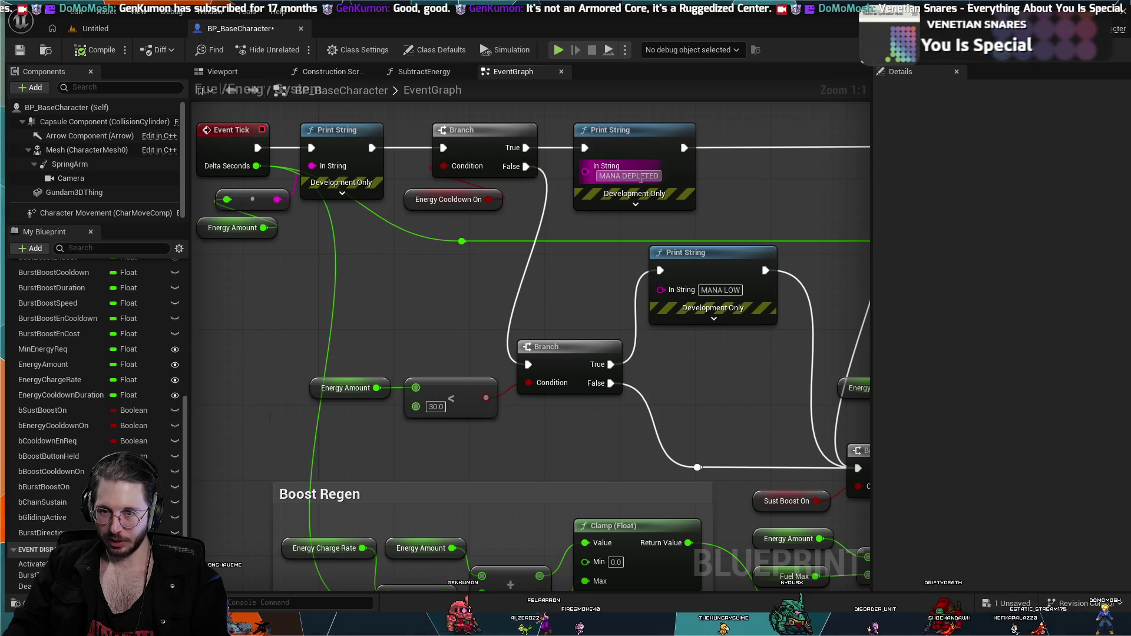
pyautogui.moveTo(814, 191)
pyautogui.mouseDown()
pyautogui.moveTo(407, 195)
pyautogui.moveTo(492, 227)
pyautogui.moveTo(511, 207)
pyautogui.mouseUp()
pyautogui.scroll(-4, 656, 404)
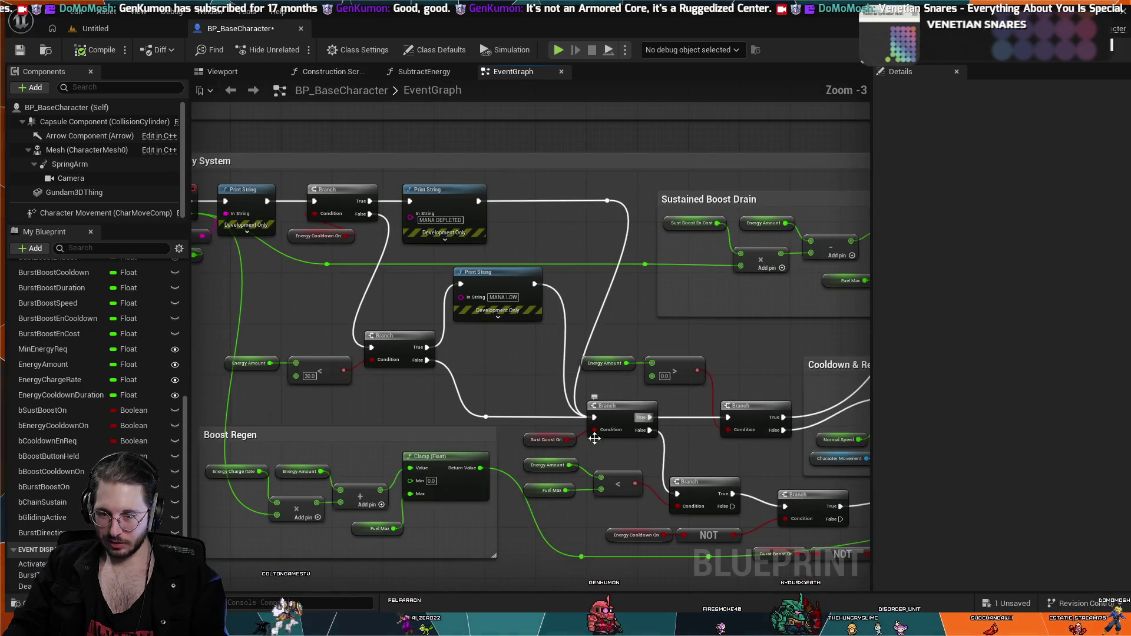
pyautogui.scroll(1, 440, 400)
pyautogui.moveTo(643, 379); pyautogui.dragTo(519, 378)
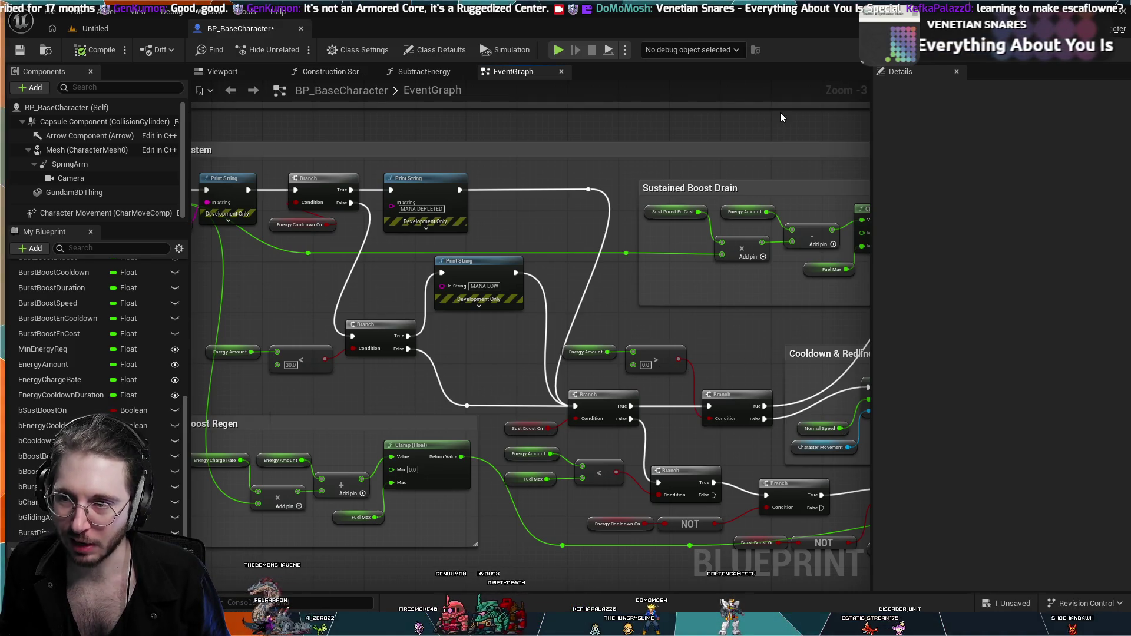
pyautogui.scroll(-1, 779, 123)
pyautogui.moveTo(780, 123); pyautogui.dragTo(344, 179)
pyautogui.moveTo(398, 225); pyautogui.dragTo(454, 304)
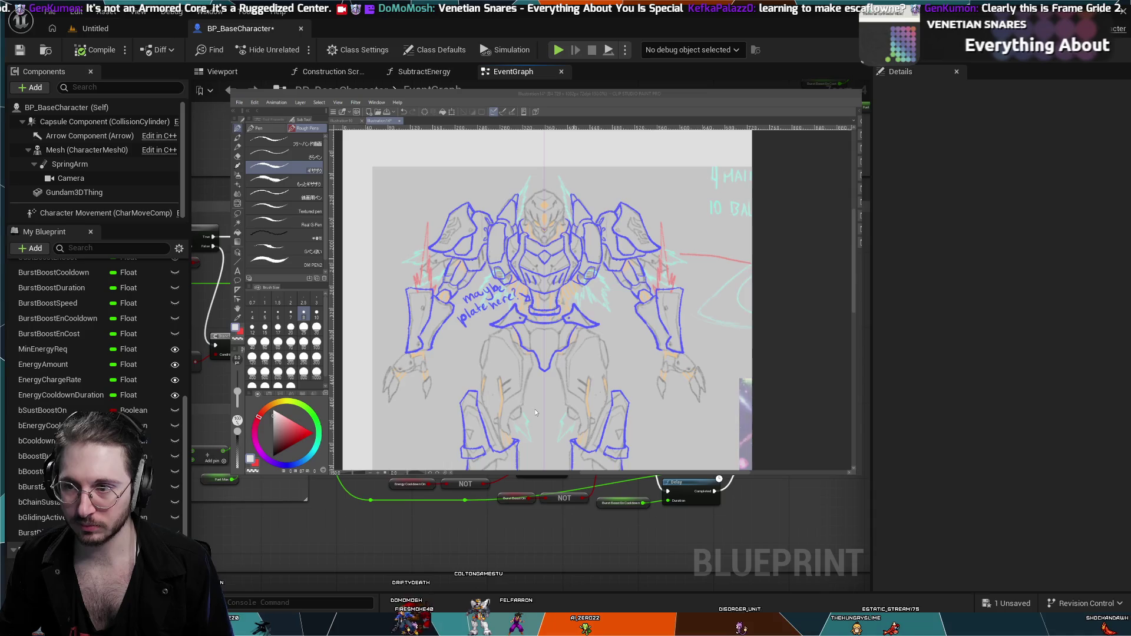
# - Switch between the open mech sketch documents, zooming the canvas on each
pyautogui.click(350, 121)
pyautogui.scroll(-5, 622, 271)
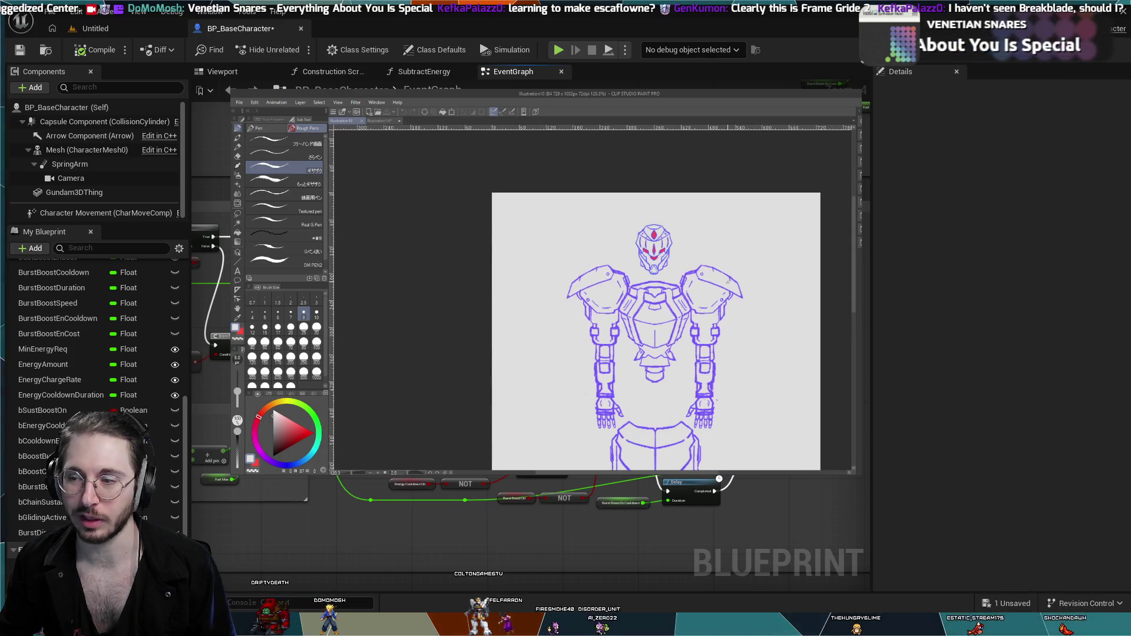
pyautogui.moveTo(854, 305); pyautogui.dragTo(858, 315)
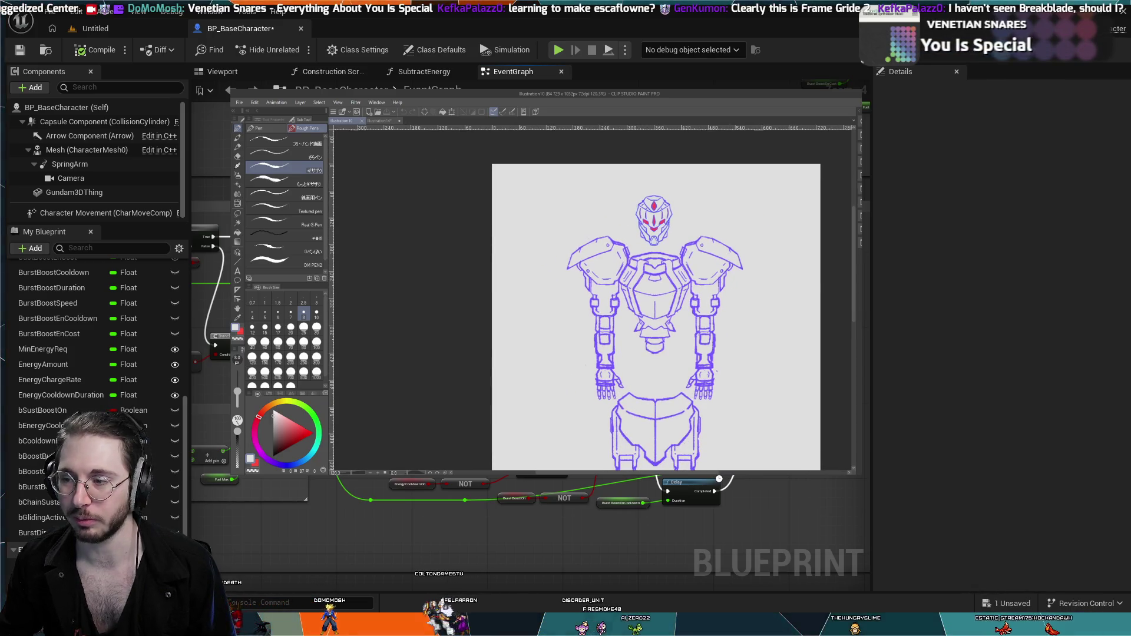
pyautogui.click(392, 122)
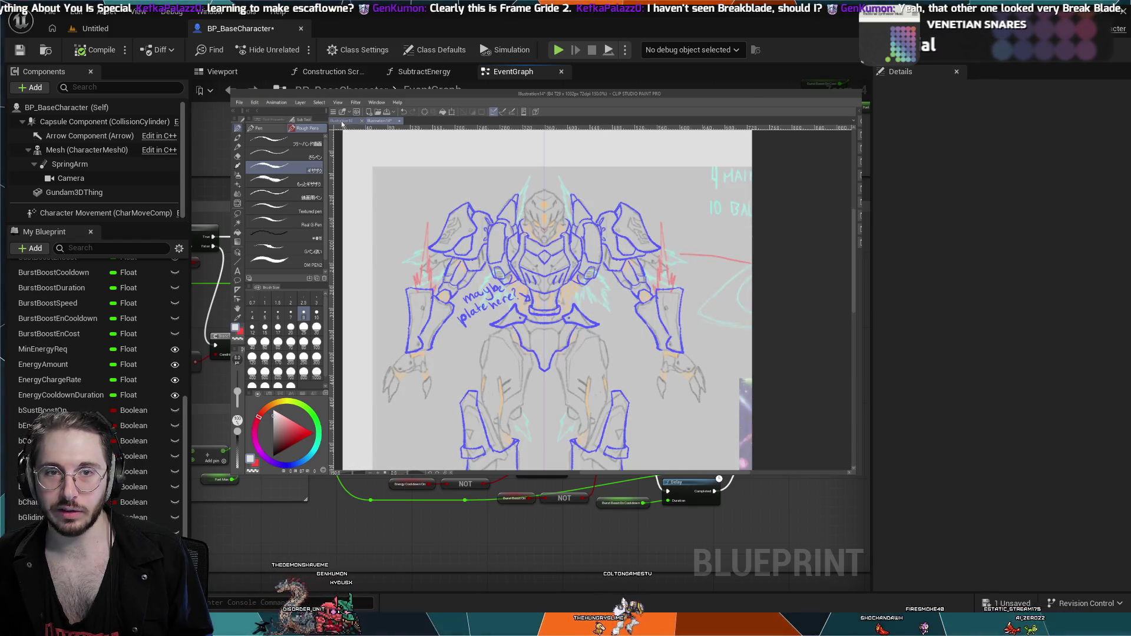
pyautogui.hotkey('ctrl', 'Tab')
pyautogui.scroll(2, 560, 243)
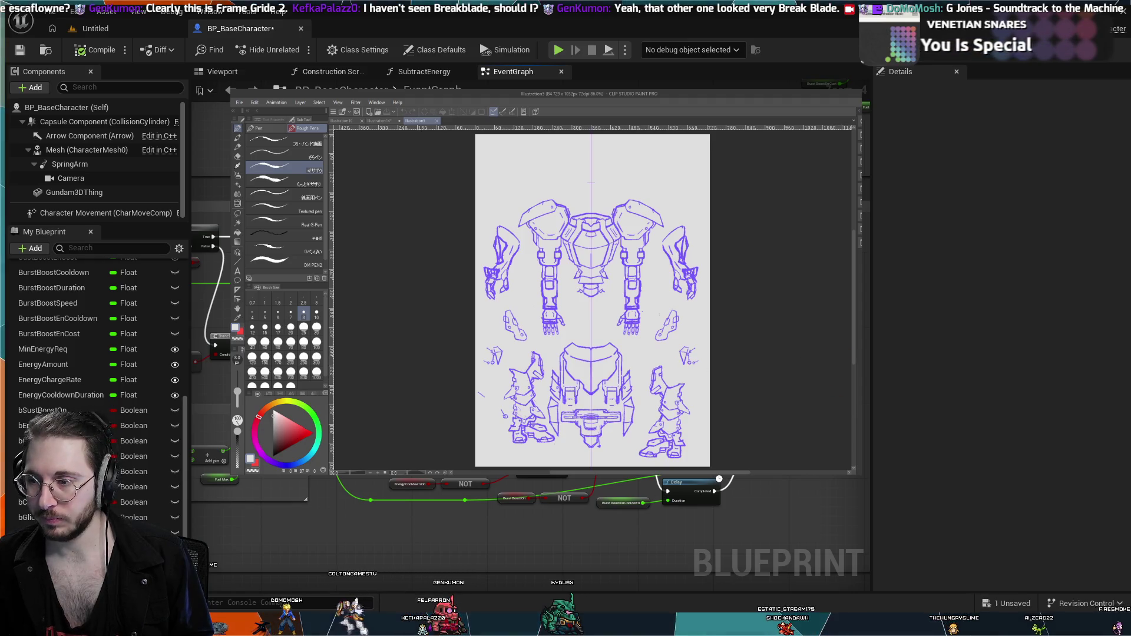
# - Delete the red hexagon shapes, then undo and redo to compare shoulder armour and chest detail
pyautogui.press('Delete')
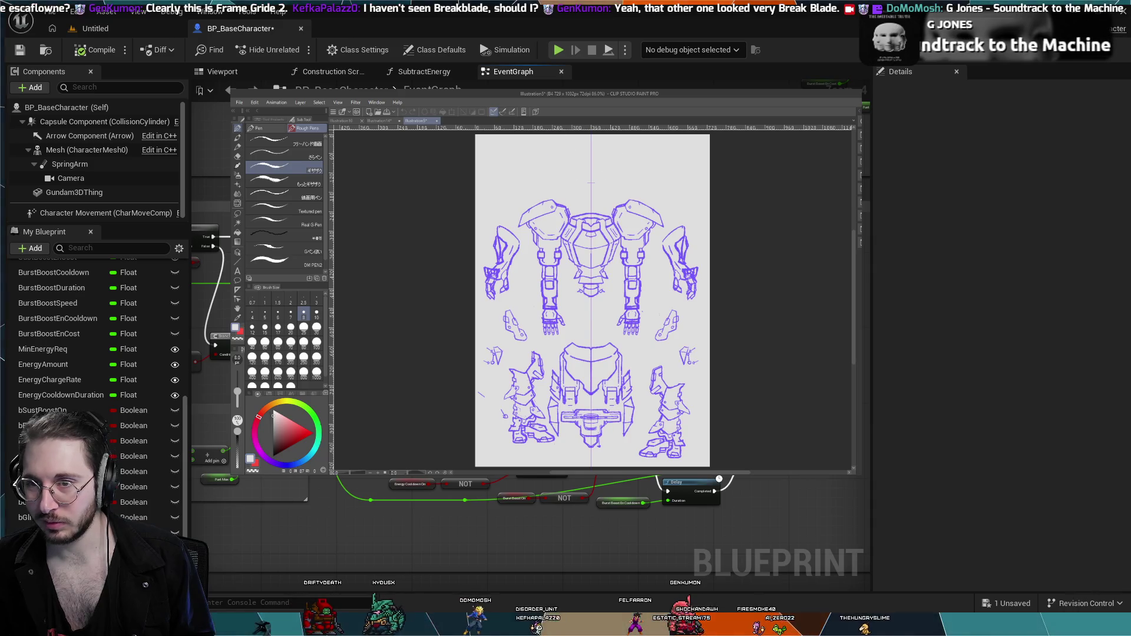
pyautogui.hotkey('ctrl', 'z')
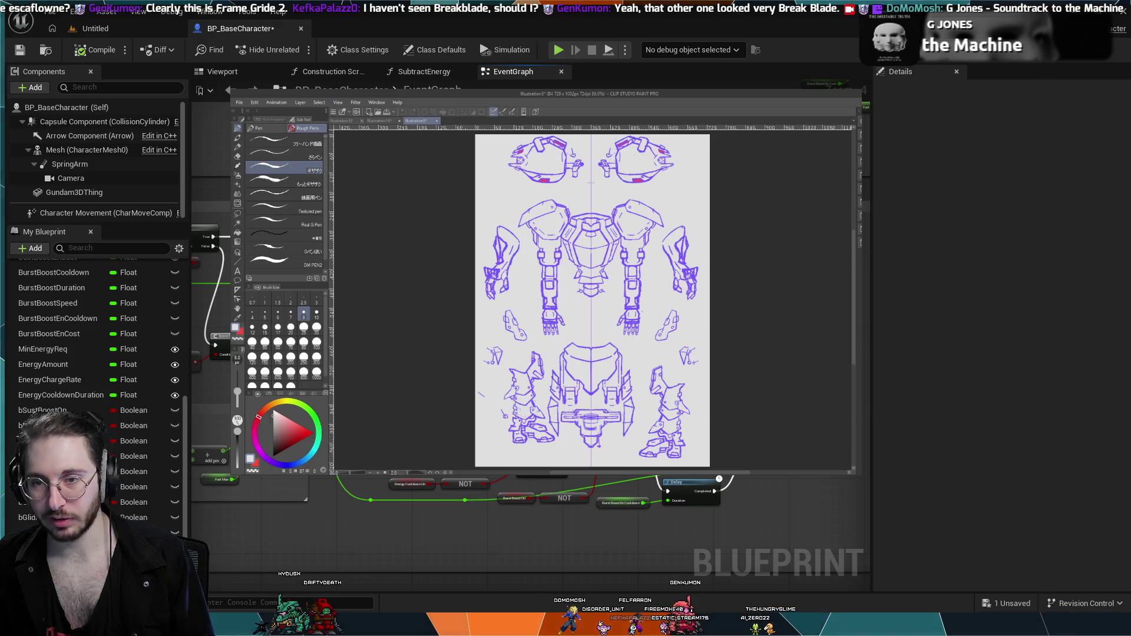
pyautogui.hotkey('ctrl', 'y')
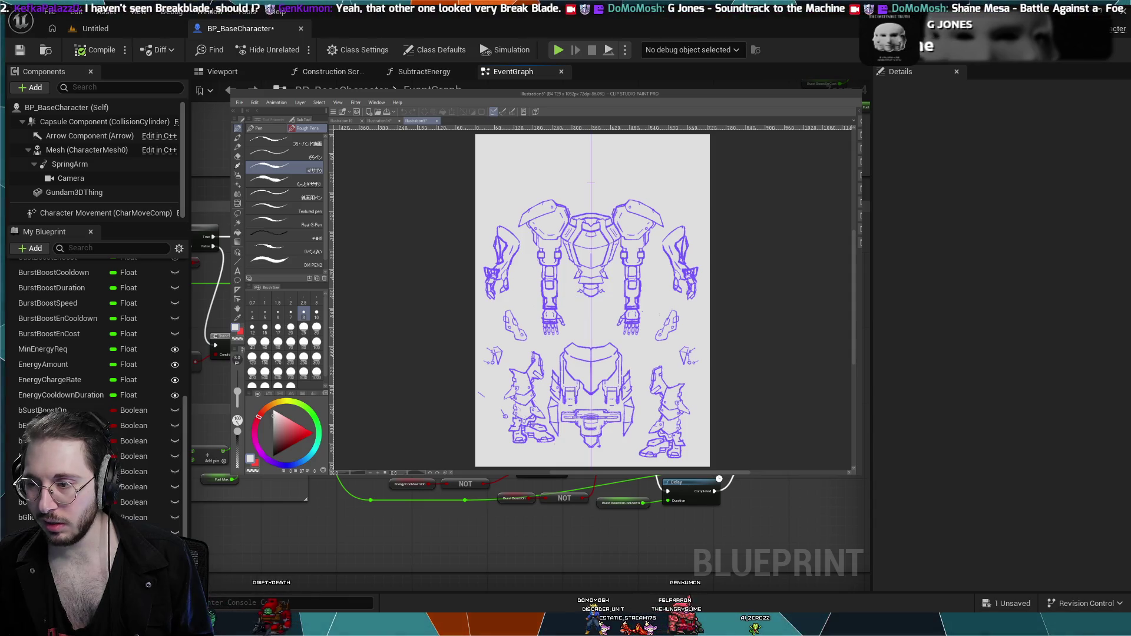
pyautogui.hotkey('ctrl', 'z')
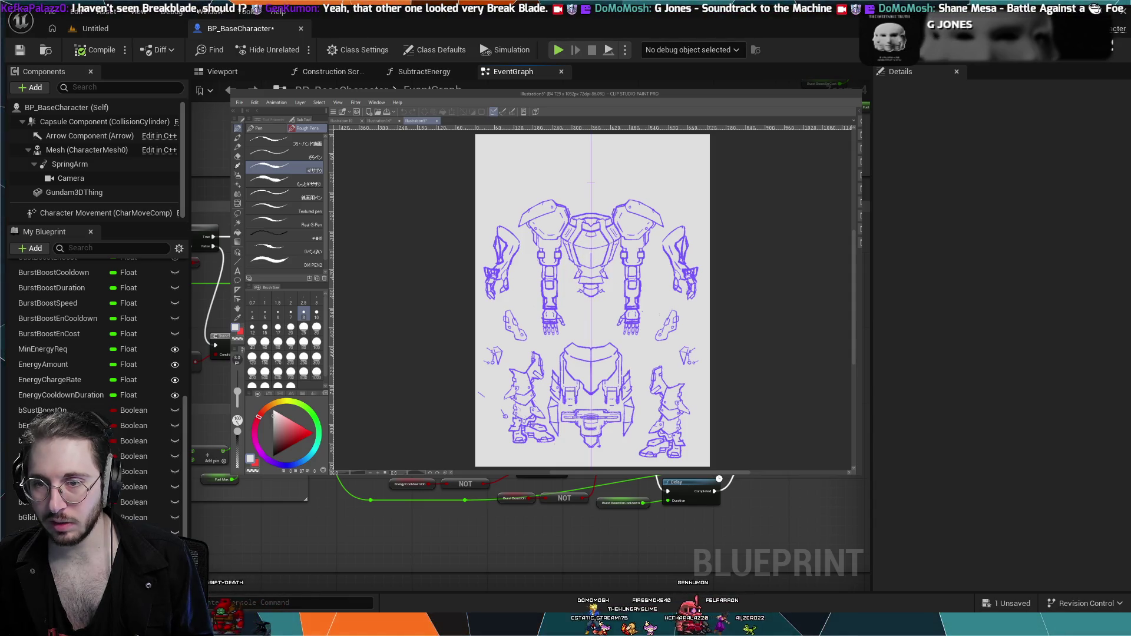
pyautogui.hotkey('ctrl', 'z')
pyautogui.hotkey('ctrl', 'y')
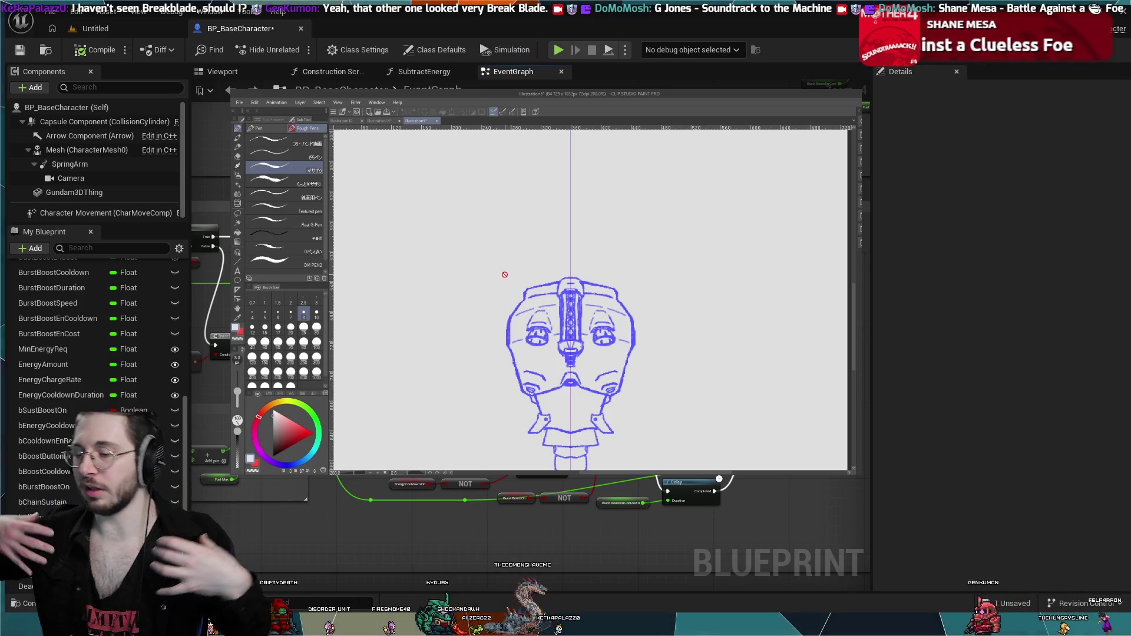
# - Open the Illustration14 full mech sketch and zoom in and out, scrolling down to the legs
pyautogui.click(380, 120)
pyautogui.scroll(3, 475, 239)
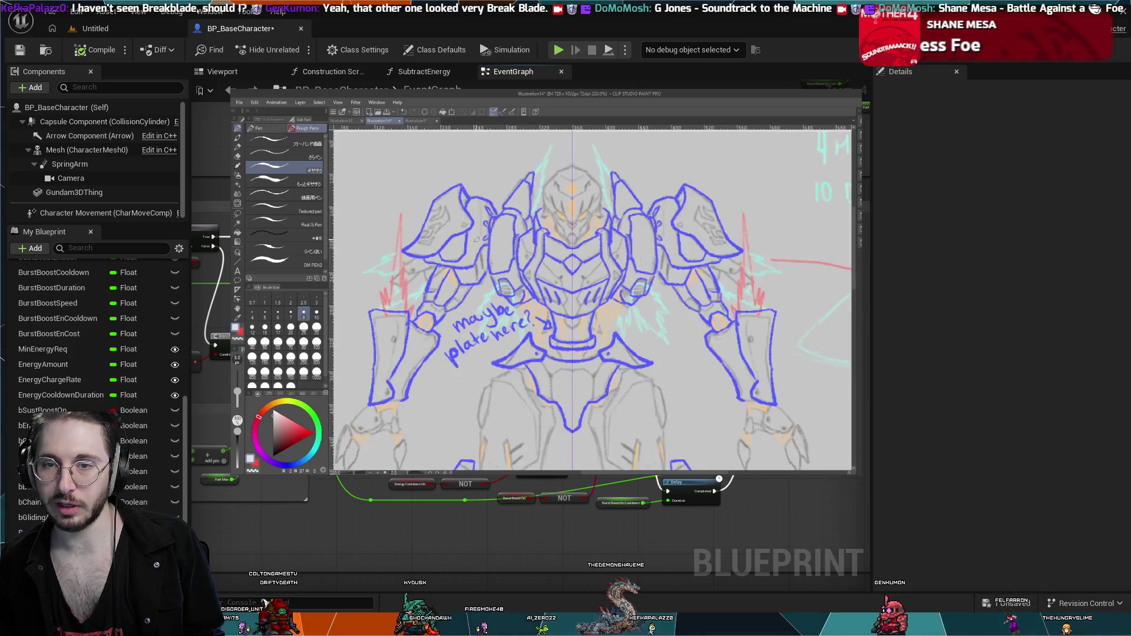
pyautogui.scroll(3, 476, 238)
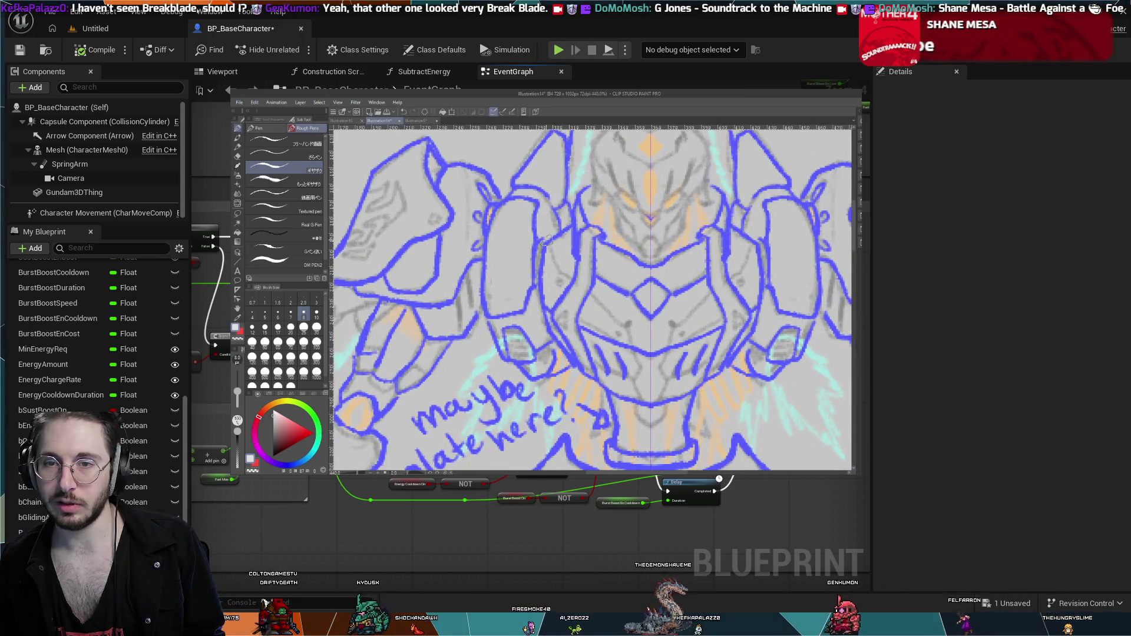
pyautogui.scroll(-2, 528, 253)
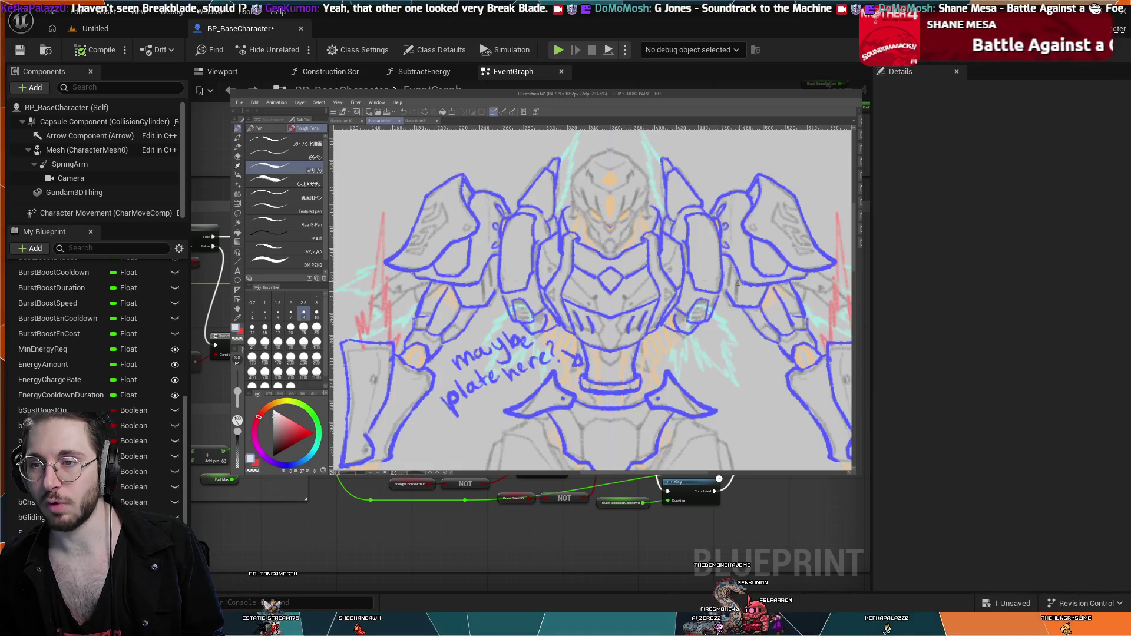
pyautogui.scroll(-2, 576, 311)
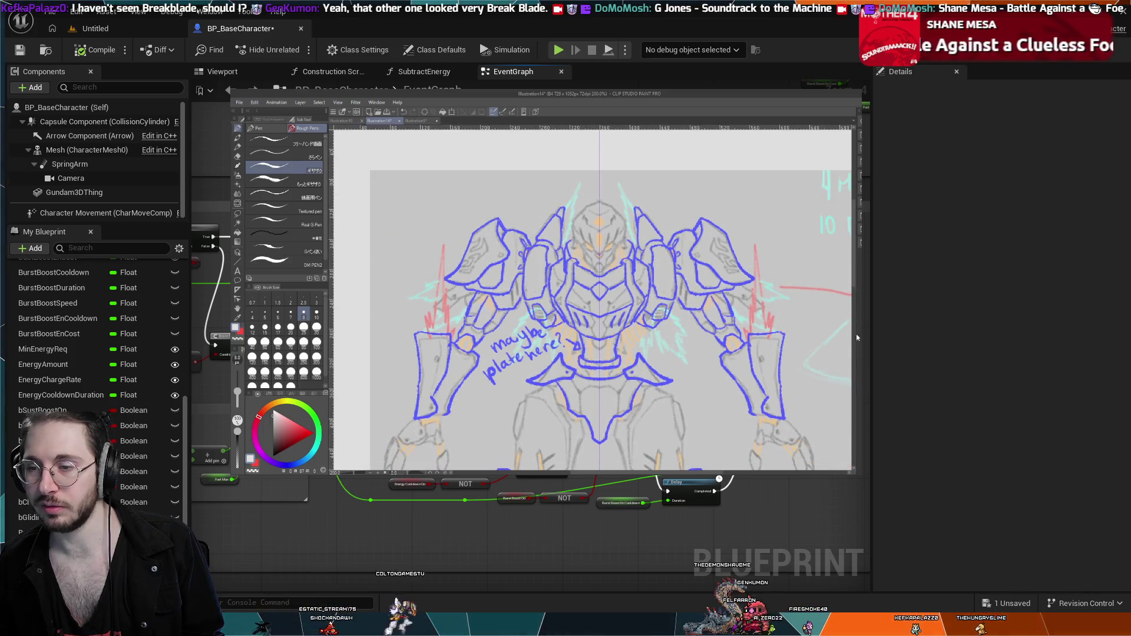
pyautogui.moveTo(855, 274)
pyautogui.mouseDown()
pyautogui.moveTo(850, 347)
pyautogui.moveTo(851, 280)
pyautogui.mouseUp()
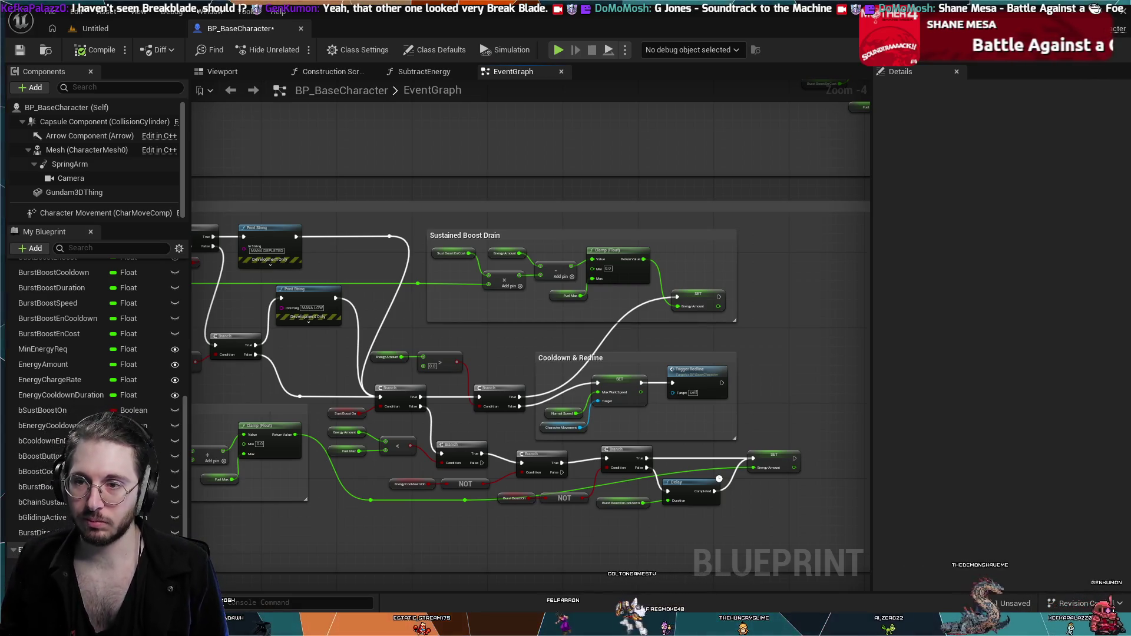
# - Survey the energy logic and nudge the IA_Boost input event node upward
pyautogui.moveTo(410, 338); pyautogui.dragTo(676, 350)
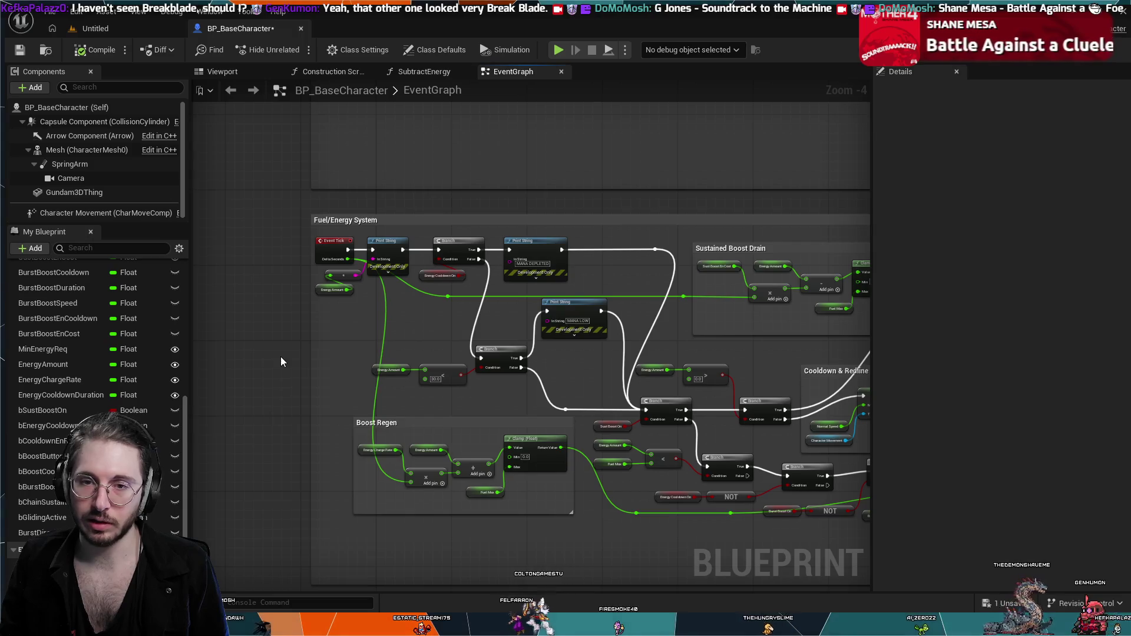
pyautogui.scroll(-2, 280, 356)
pyautogui.scroll(1, 803, 412)
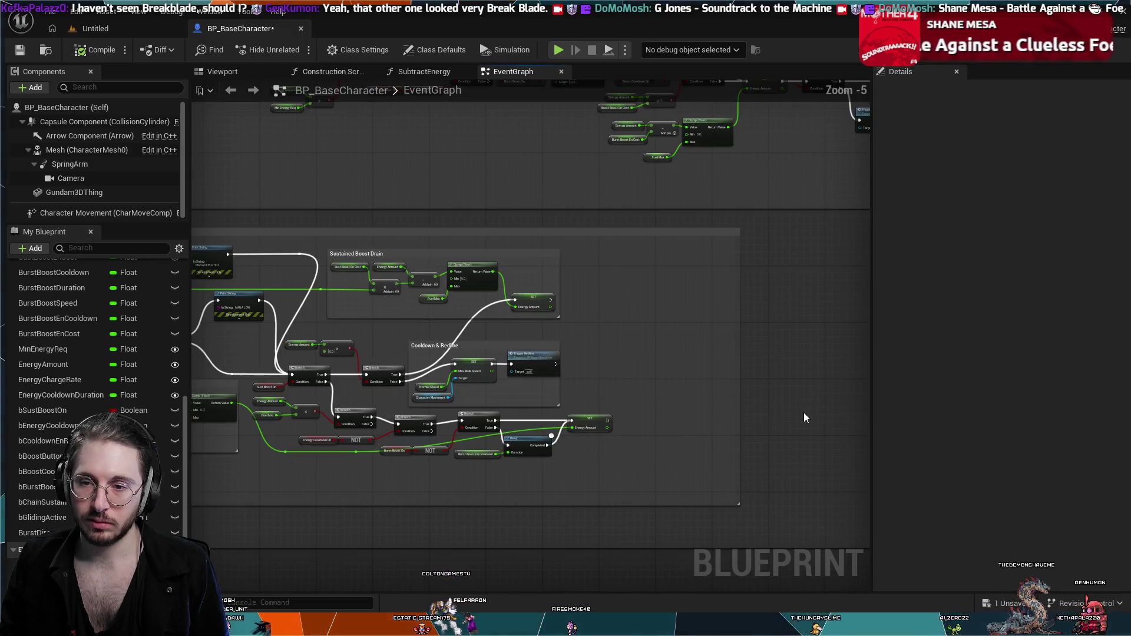
pyautogui.moveTo(802, 413); pyautogui.dragTo(901, 405)
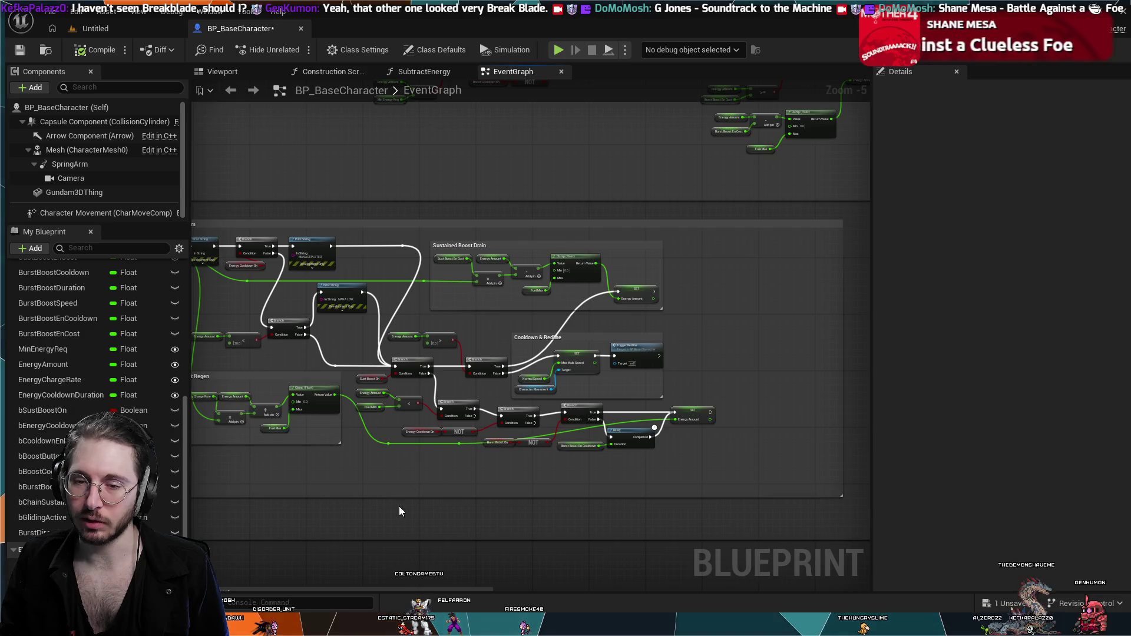
pyautogui.moveTo(472, 531); pyautogui.dragTo(609, 521)
pyautogui.moveTo(203, 246)
pyautogui.mouseDown()
pyautogui.moveTo(242, 245)
pyautogui.moveTo(215, 348)
pyautogui.moveTo(295, 358)
pyautogui.moveTo(323, 231)
pyautogui.mouseUp()
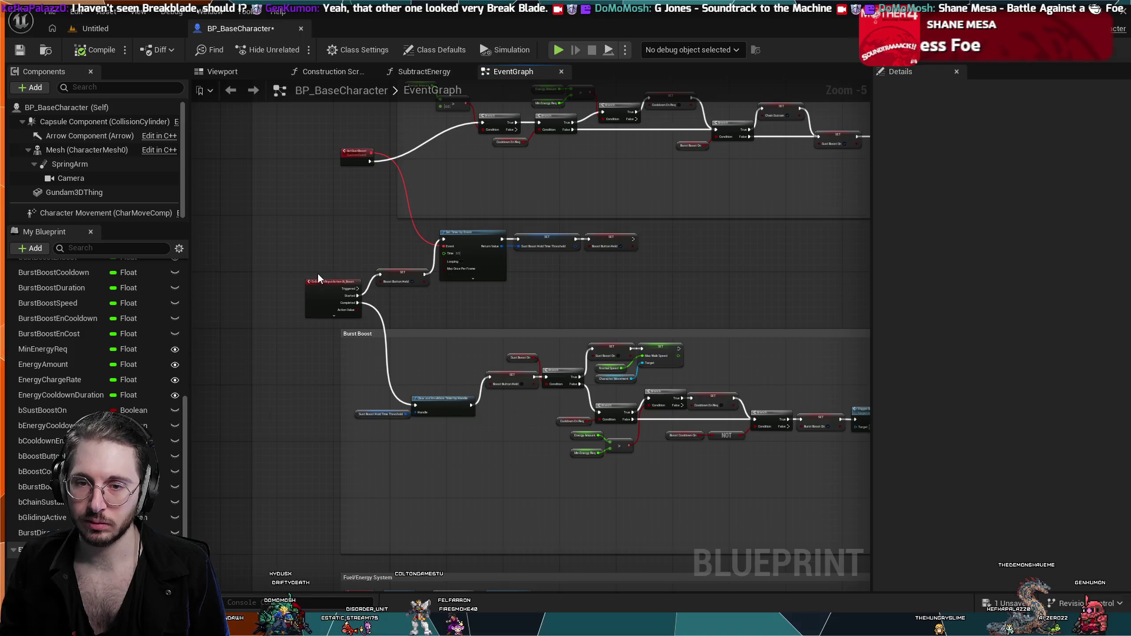
pyautogui.scroll(1, 323, 277)
pyautogui.moveTo(333, 290); pyautogui.dragTo(330, 261)
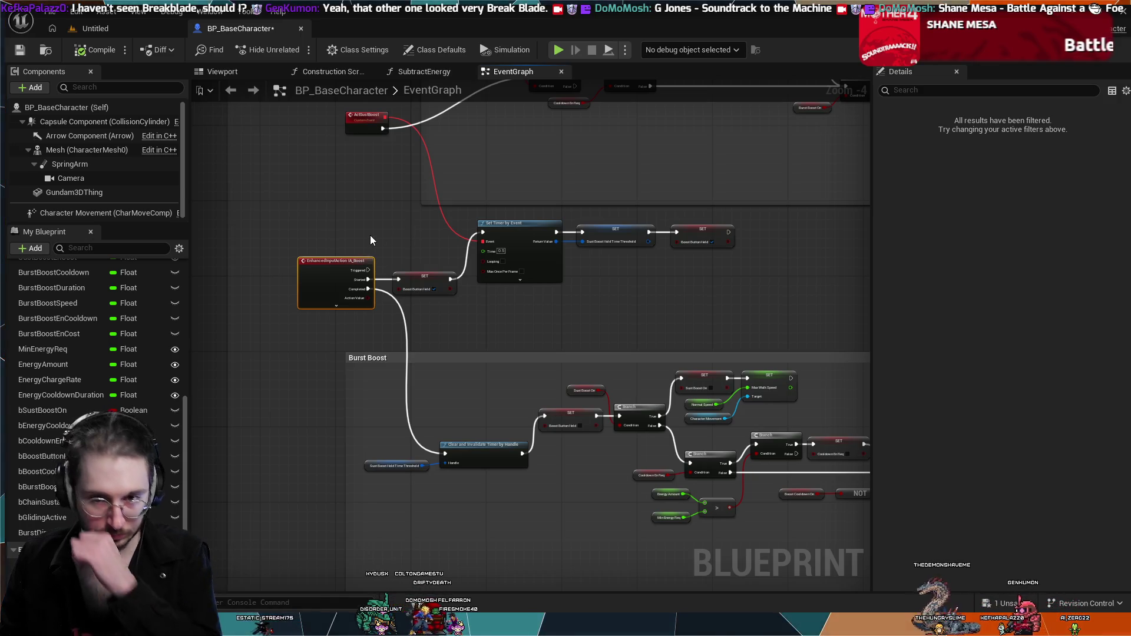
# - Resize the Fuel/Energy System comment by narrowing its right side and adjusting its bottom edge
pyautogui.moveTo(651, 315)
pyautogui.mouseDown()
pyautogui.moveTo(664, 285)
pyautogui.moveTo(516, 114)
pyautogui.moveTo(485, 259)
pyautogui.moveTo(561, 298)
pyautogui.moveTo(623, 373)
pyautogui.moveTo(666, 382)
pyautogui.mouseUp()
pyautogui.scroll(-3, 663, 316)
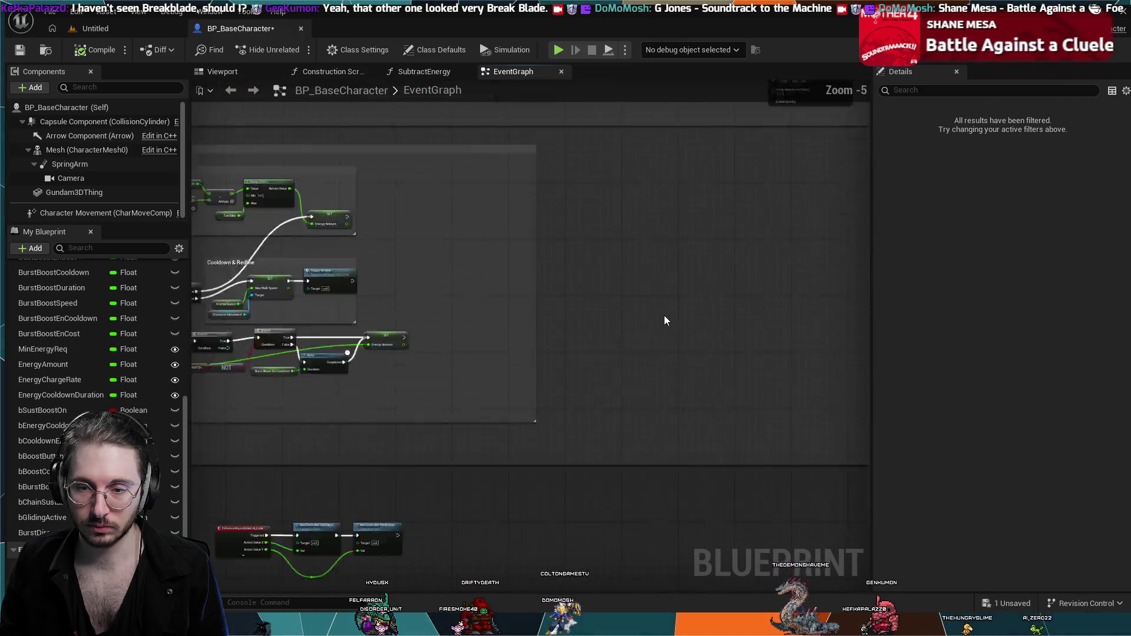
pyautogui.moveTo(585, 333)
pyautogui.mouseDown()
pyautogui.moveTo(513, 331)
pyautogui.moveTo(543, 349)
pyautogui.moveTo(788, 353)
pyautogui.mouseUp()
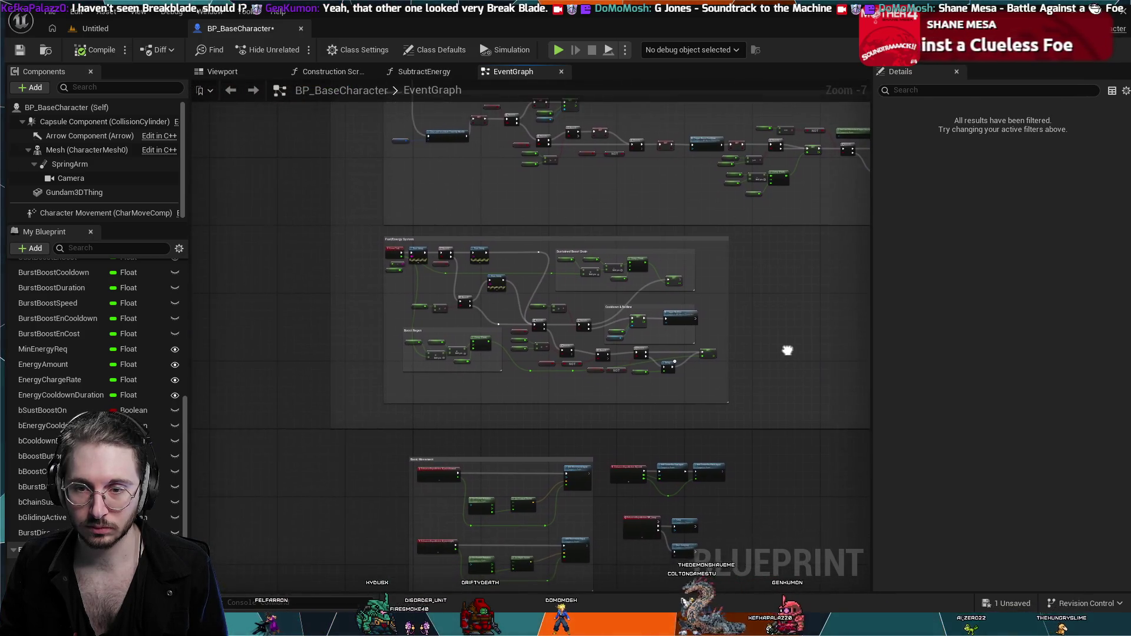
pyautogui.moveTo(576, 387); pyautogui.dragTo(576, 374)
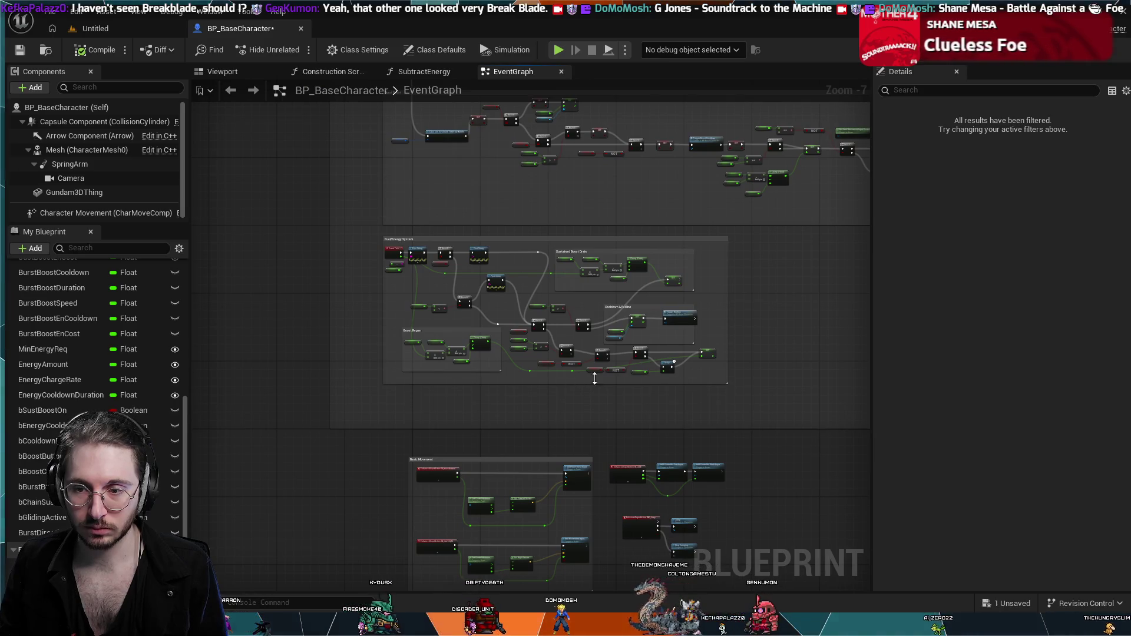
pyautogui.moveTo(729, 348)
pyautogui.mouseDown()
pyautogui.moveTo(643, 352)
pyautogui.moveTo(734, 359)
pyautogui.mouseUp()
pyautogui.moveTo(644, 389); pyautogui.dragTo(658, 423)
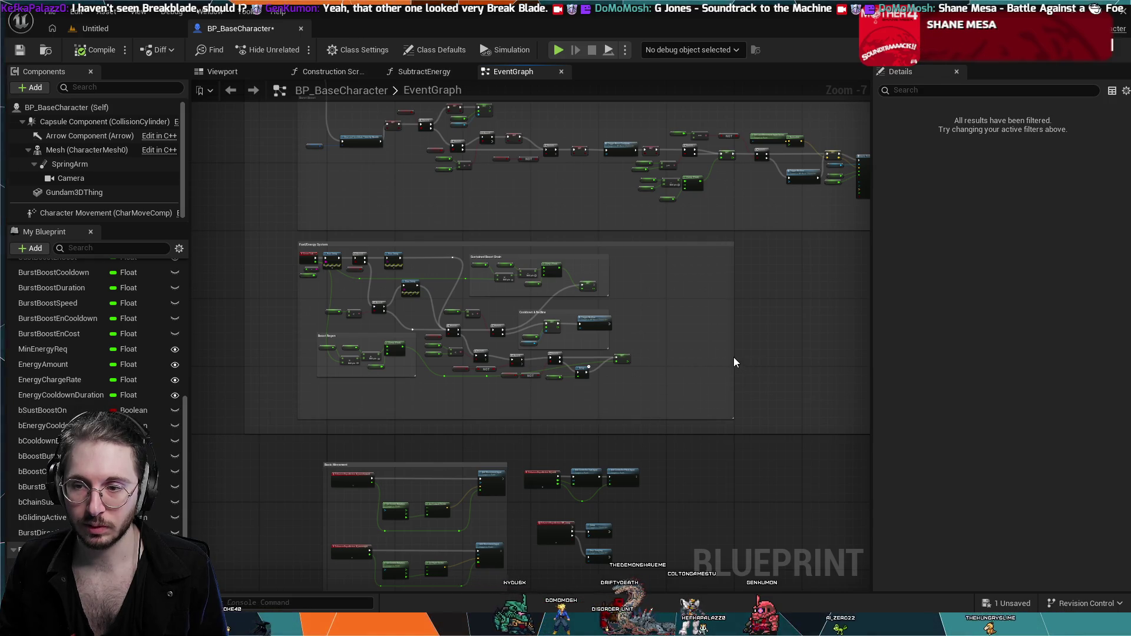
# - Reposition the Burst Boost comment group, settling it slightly lower
pyautogui.moveTo(758, 344)
pyautogui.mouseDown()
pyautogui.moveTo(659, 336)
pyautogui.moveTo(555, 371)
pyautogui.moveTo(498, 362)
pyautogui.moveTo(422, 326)
pyautogui.mouseUp()
pyautogui.moveTo(369, 217); pyautogui.dragTo(479, 232)
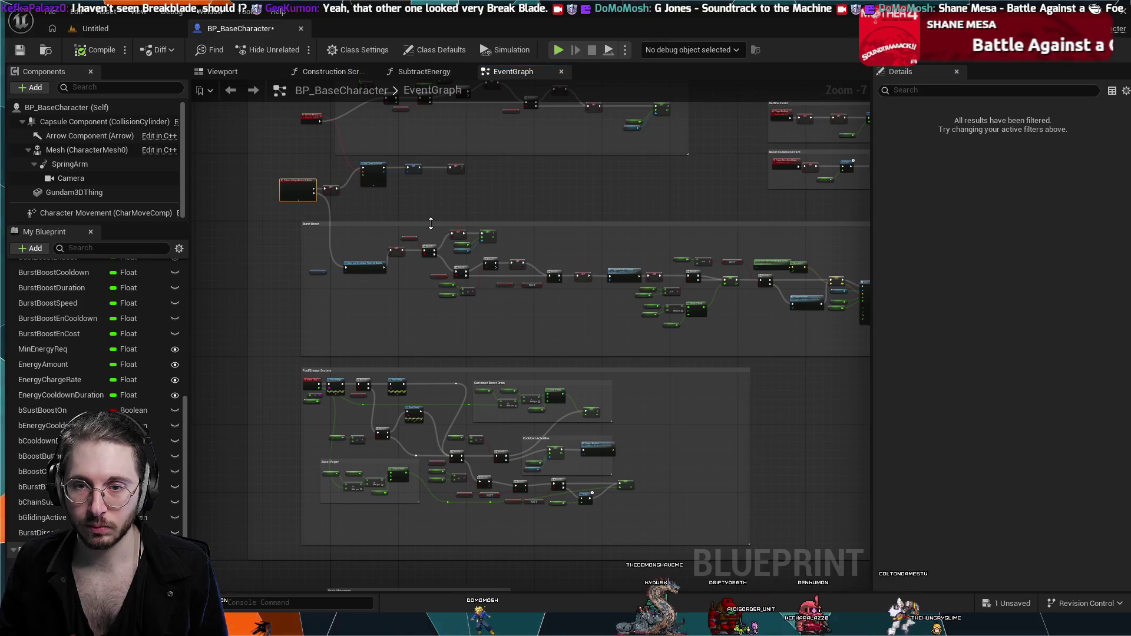
pyautogui.moveTo(432, 223); pyautogui.dragTo(431, 177)
pyautogui.moveTo(533, 306)
pyautogui.mouseDown()
pyautogui.moveTo(267, 267)
pyautogui.moveTo(427, 315)
pyautogui.mouseUp()
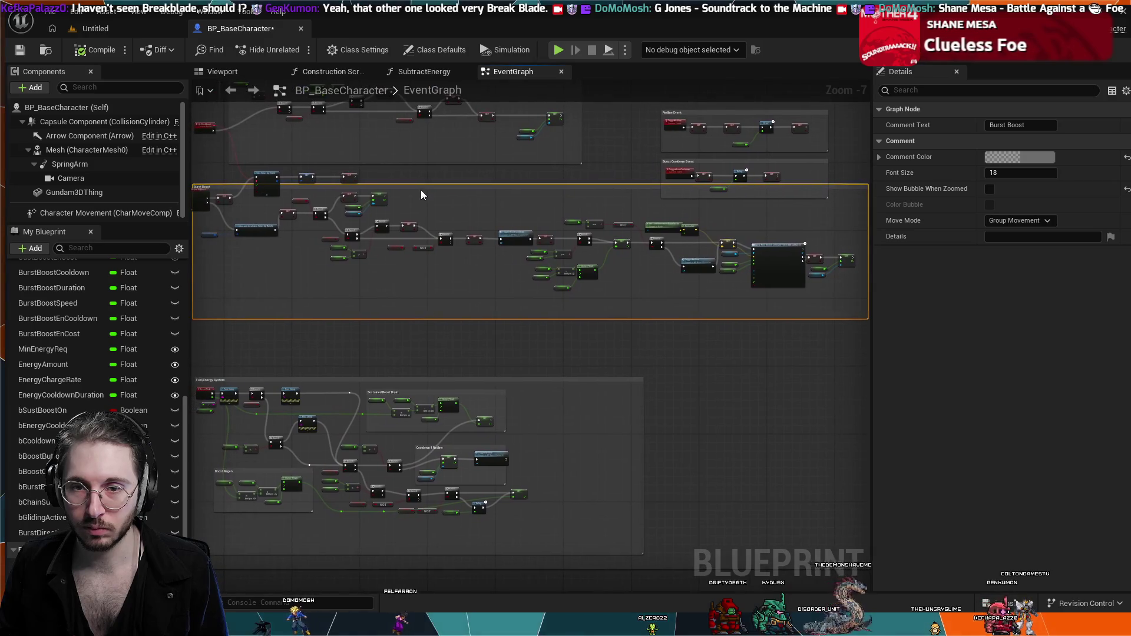
pyautogui.moveTo(429, 196)
pyautogui.mouseDown()
pyautogui.moveTo(423, 208)
pyautogui.moveTo(436, 213)
pyautogui.moveTo(429, 206)
pyautogui.moveTo(424, 235)
pyautogui.mouseUp()
pyautogui.click(427, 208)
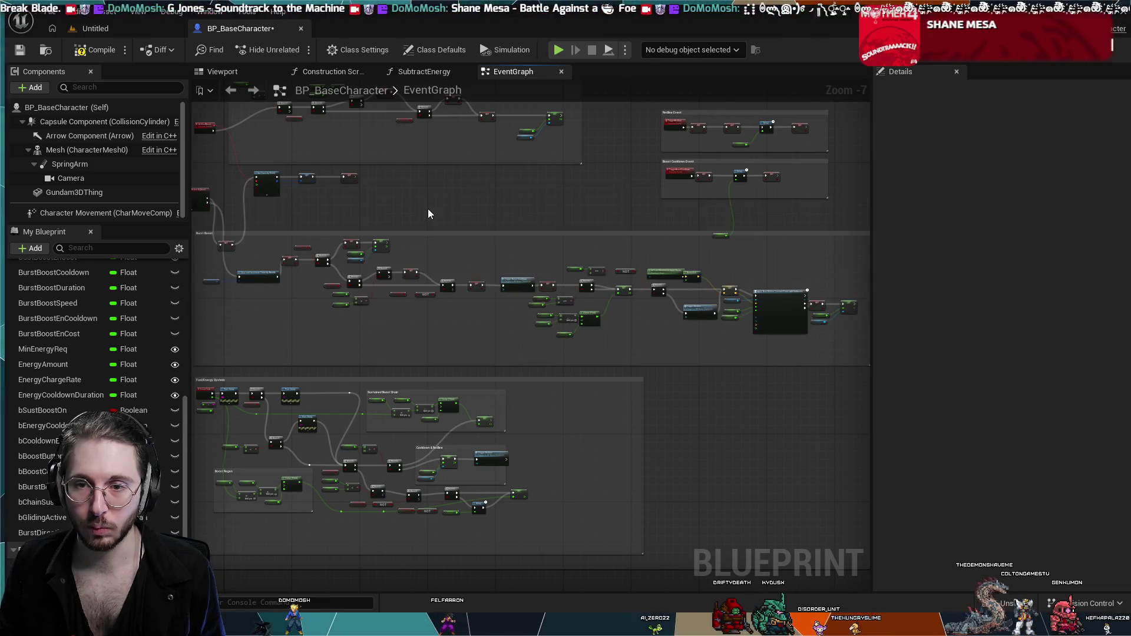
pyautogui.scroll(4, 404, 232)
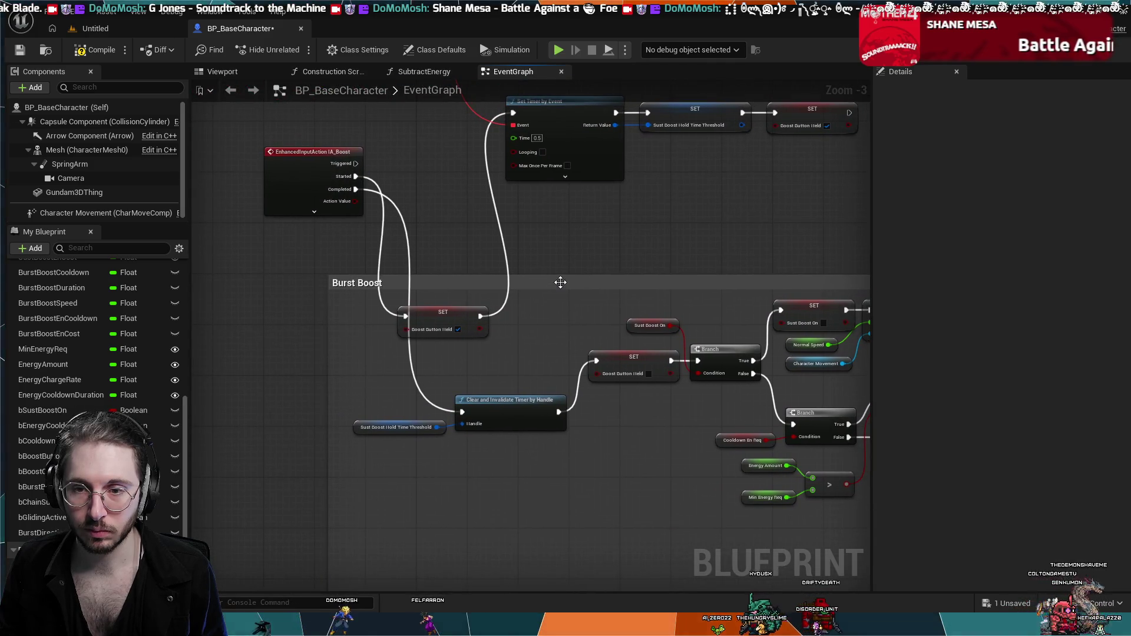
pyautogui.moveTo(565, 279); pyautogui.dragTo(582, 249)
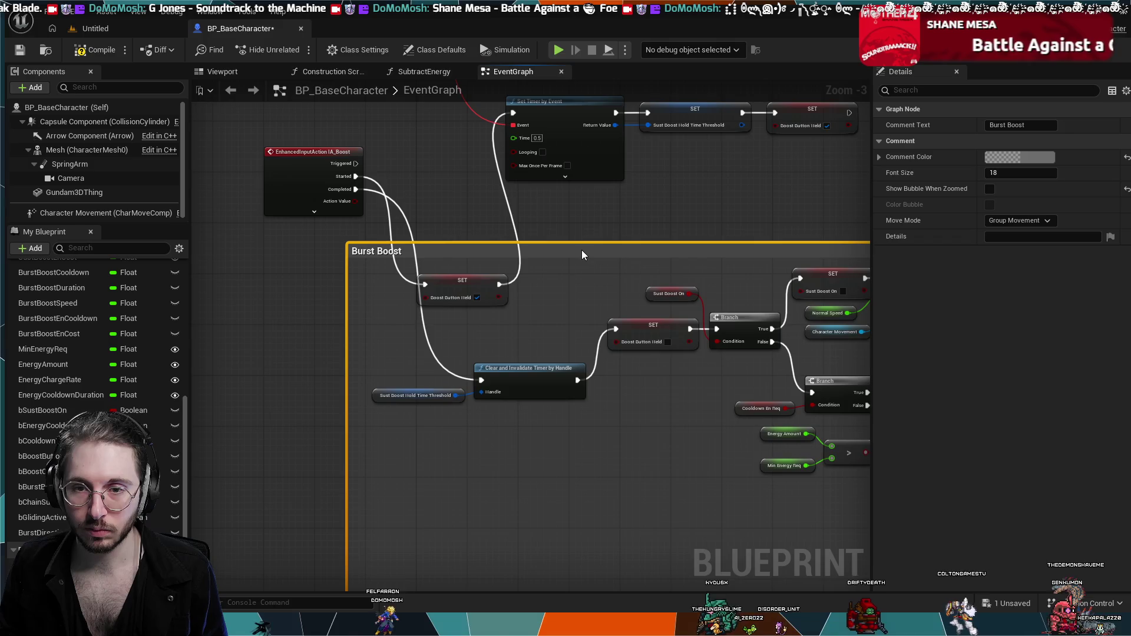
pyautogui.scroll(-5, 581, 249)
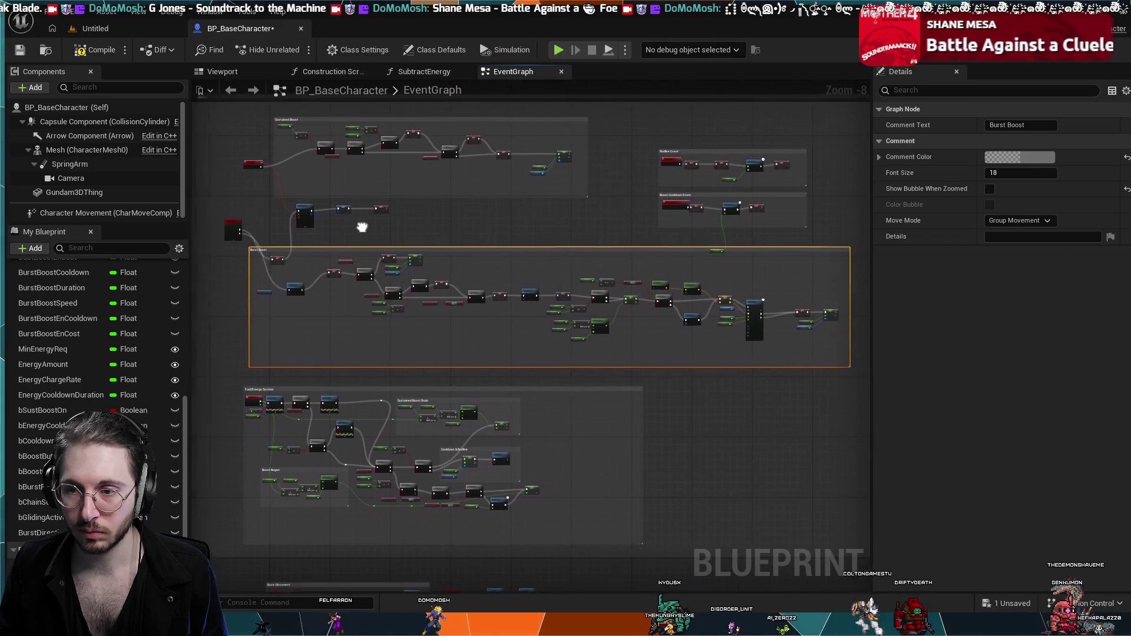
pyautogui.scroll(3, 514, 246)
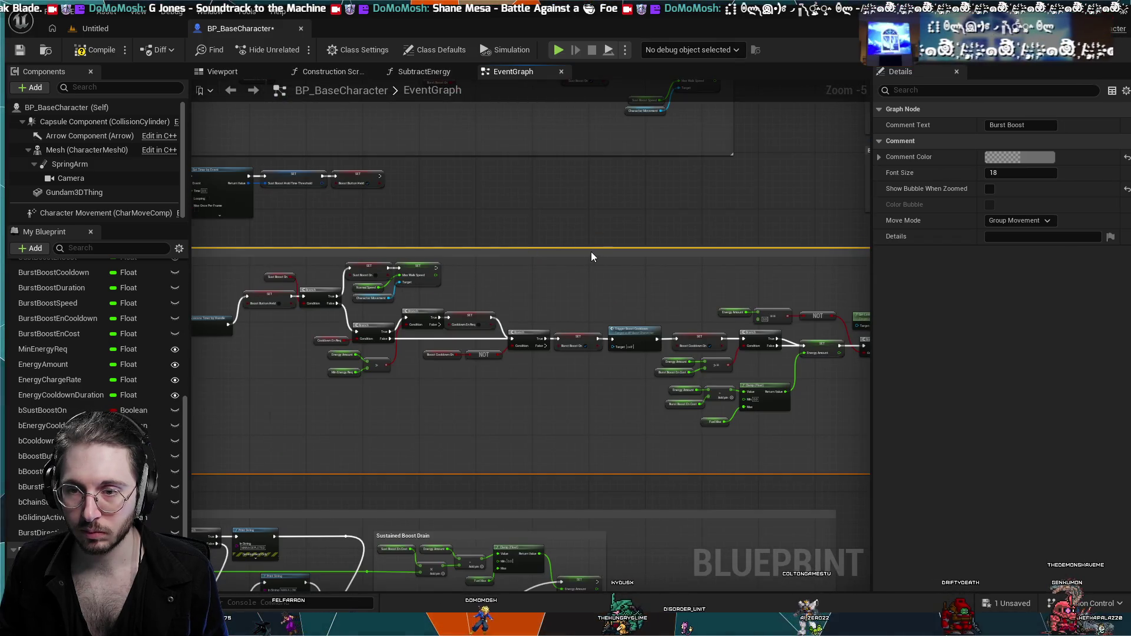
pyautogui.moveTo(588, 249)
pyautogui.mouseDown()
pyautogui.moveTo(854, 246)
pyautogui.moveTo(838, 244)
pyautogui.mouseUp()
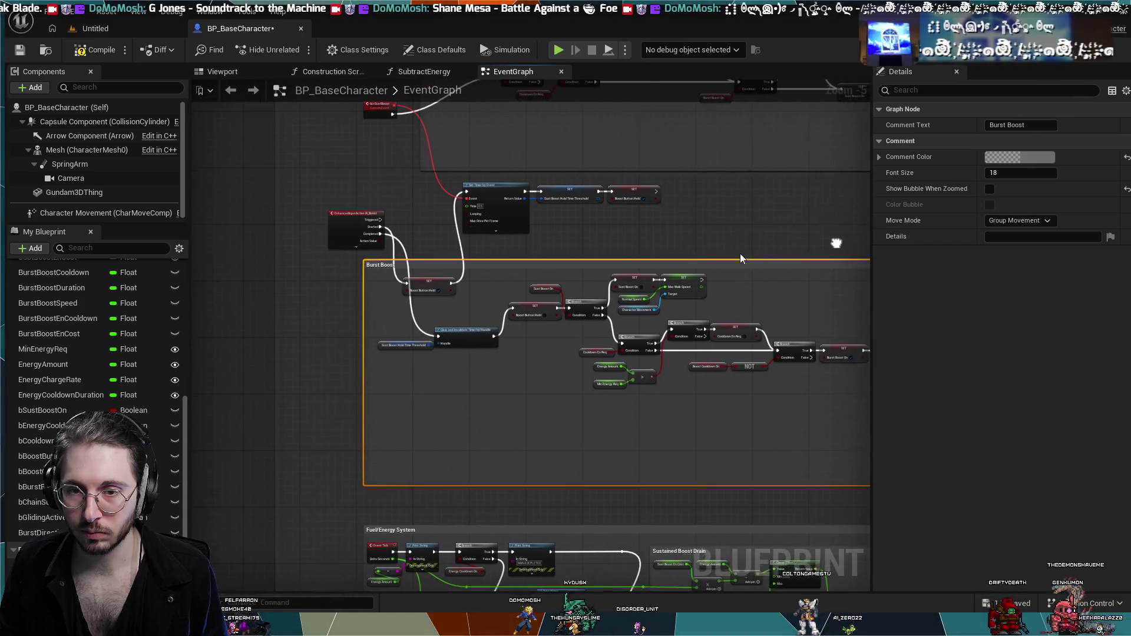
pyautogui.scroll(4, 605, 256)
pyautogui.moveTo(482, 241); pyautogui.dragTo(861, 259)
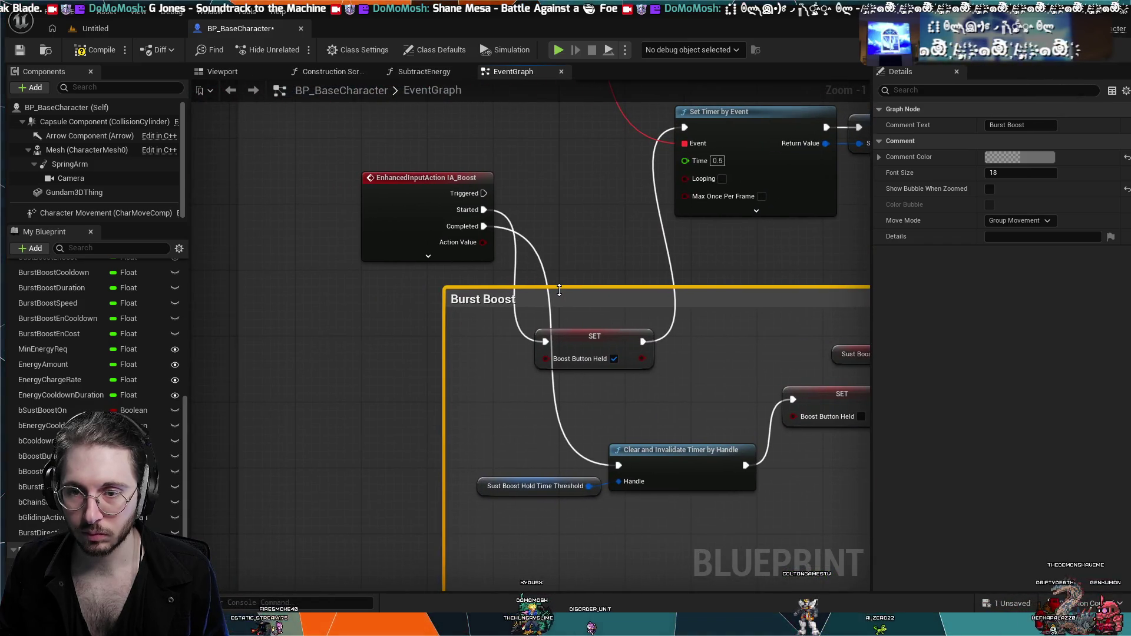
# - Move the SET Boost Button Held node beside IA_Boost's Started pin
pyautogui.moveTo(594, 338); pyautogui.dragTo(596, 209)
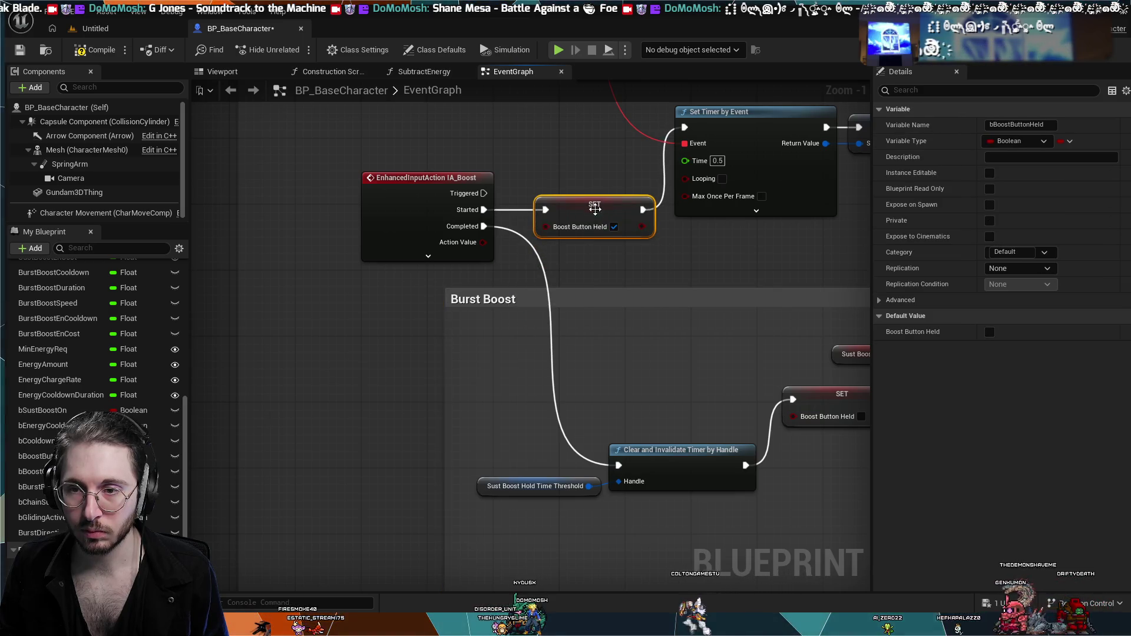
pyautogui.scroll(-2, 610, 300)
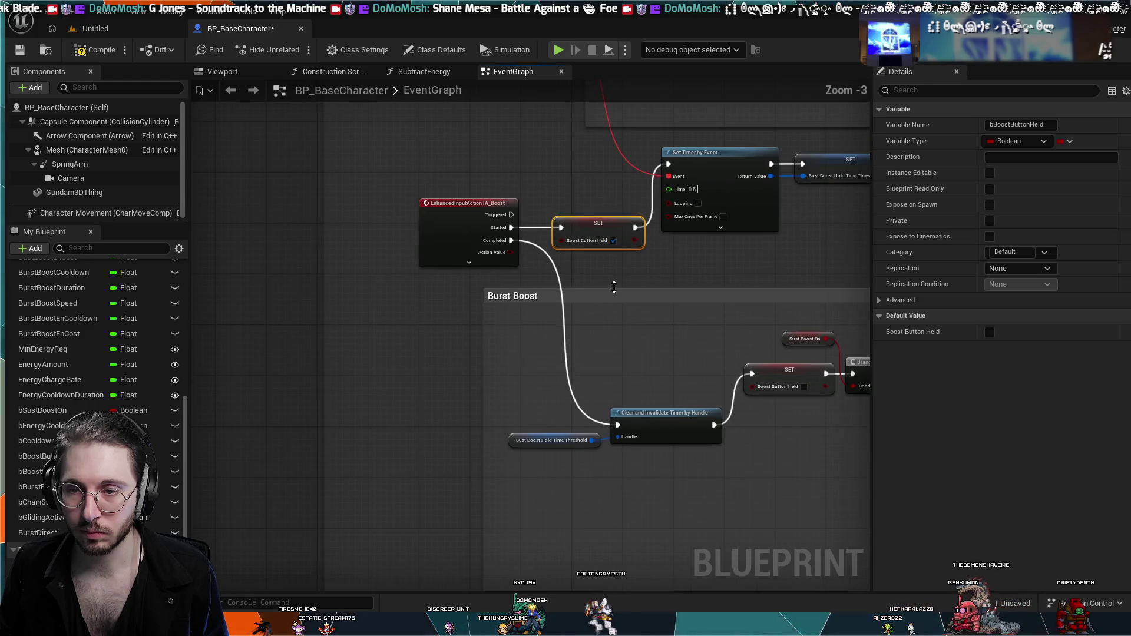
pyautogui.scroll(1, 630, 270)
pyautogui.scroll(-1, 625, 275)
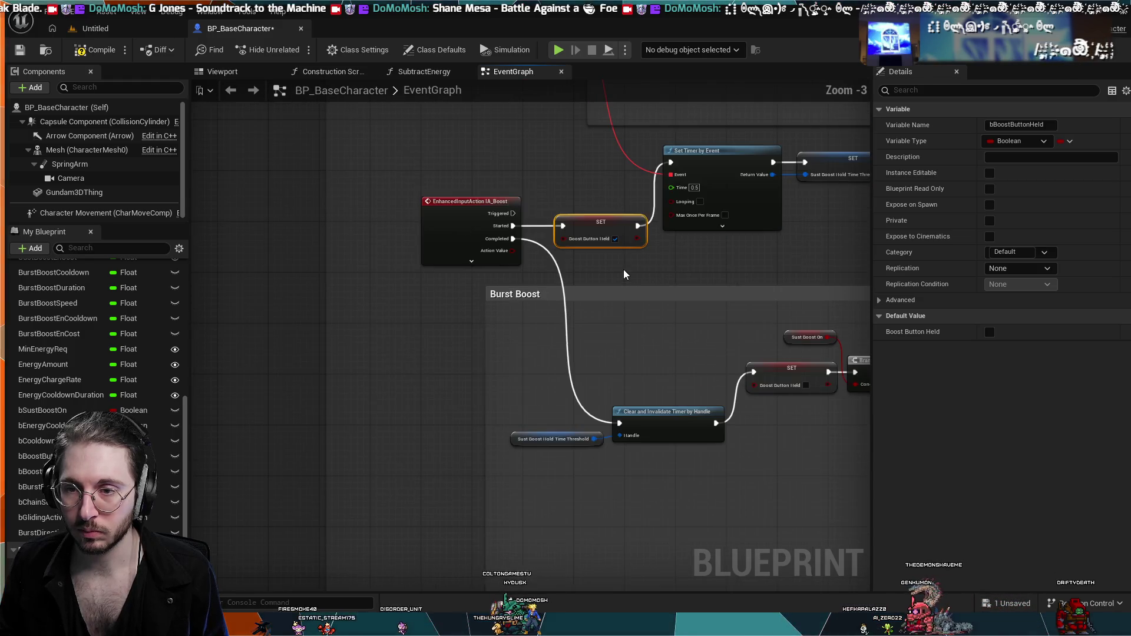
pyautogui.scroll(-2, 402, 250)
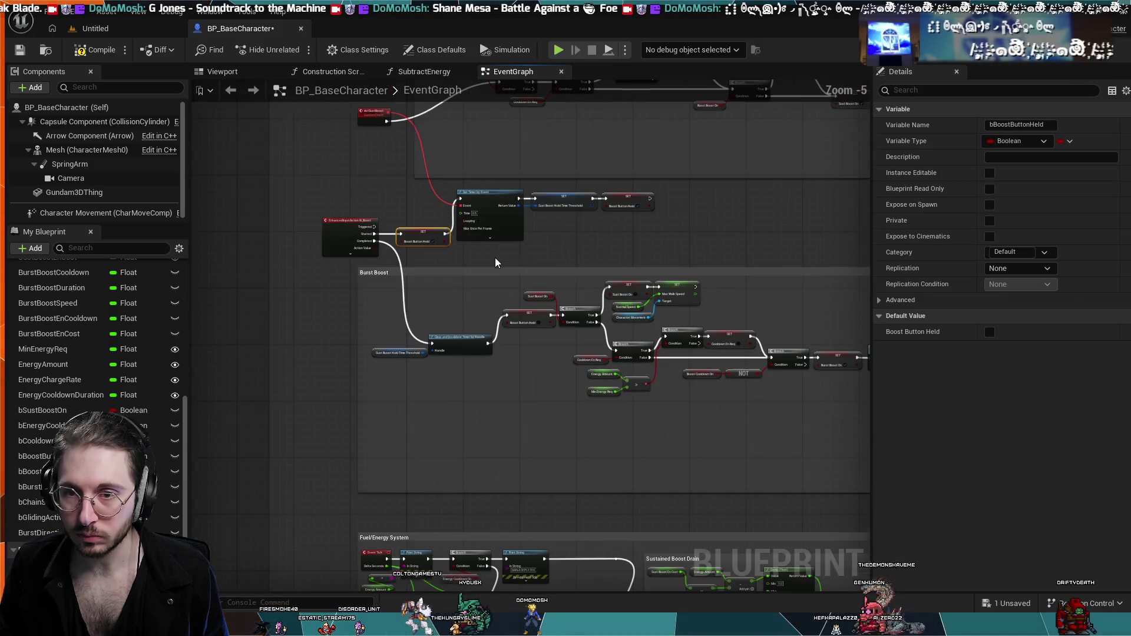
pyautogui.scroll(3, 583, 246)
pyautogui.scroll(-5, 576, 260)
pyautogui.scroll(3, 575, 261)
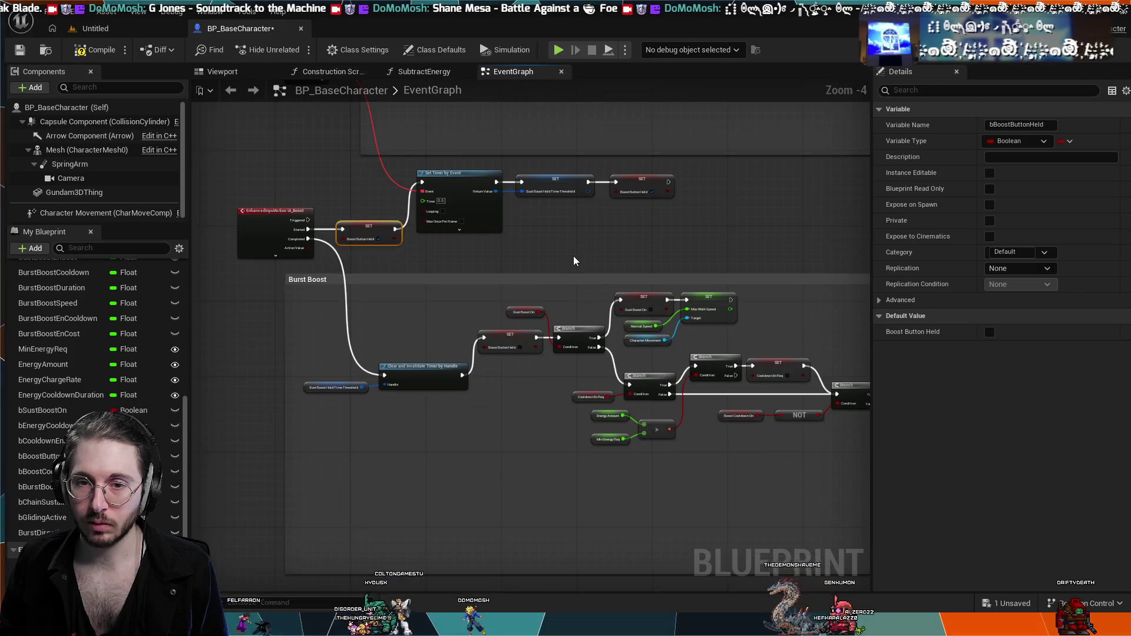
pyautogui.scroll(-3, 575, 261)
pyautogui.scroll(1, 483, 195)
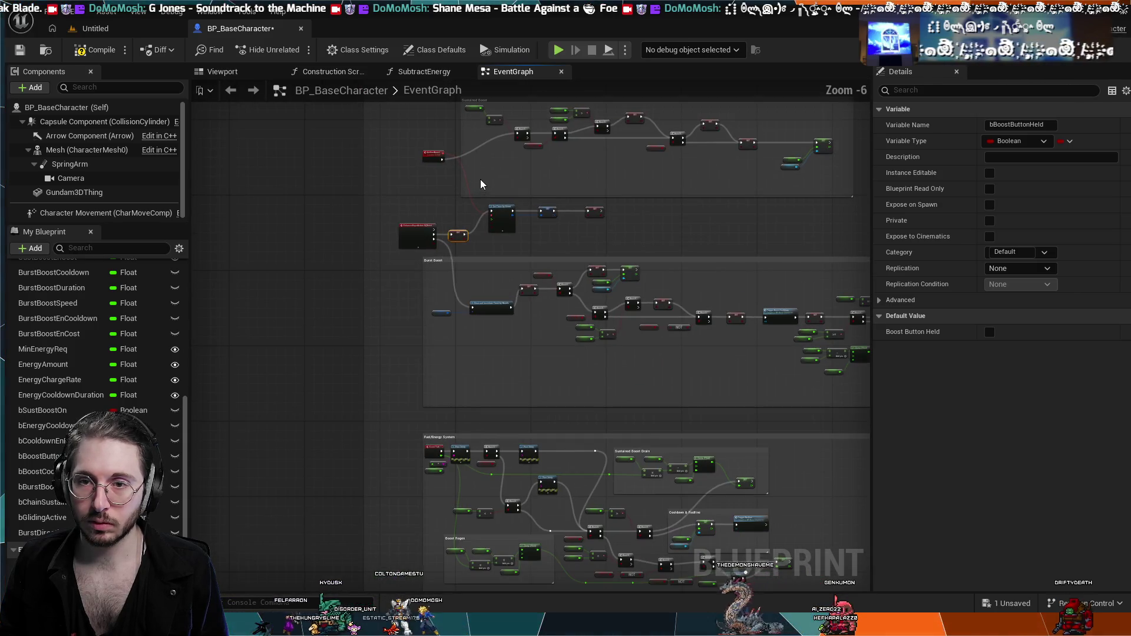
# - Nudge the ActSustBoost event right within the Sustained Boost comment under the outer Boost group
pyautogui.moveTo(370, 172)
pyautogui.mouseDown()
pyautogui.moveTo(435, 234)
pyautogui.moveTo(446, 202)
pyautogui.moveTo(410, 202)
pyautogui.mouseUp()
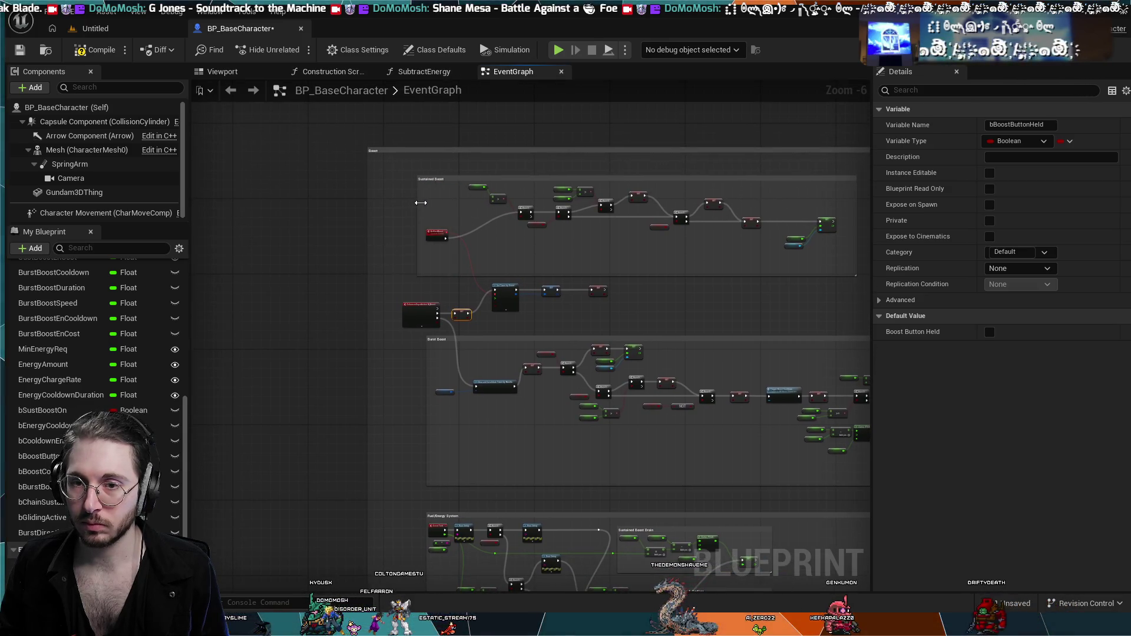
pyautogui.scroll(-1, 449, 214)
pyautogui.scroll(2, 450, 217)
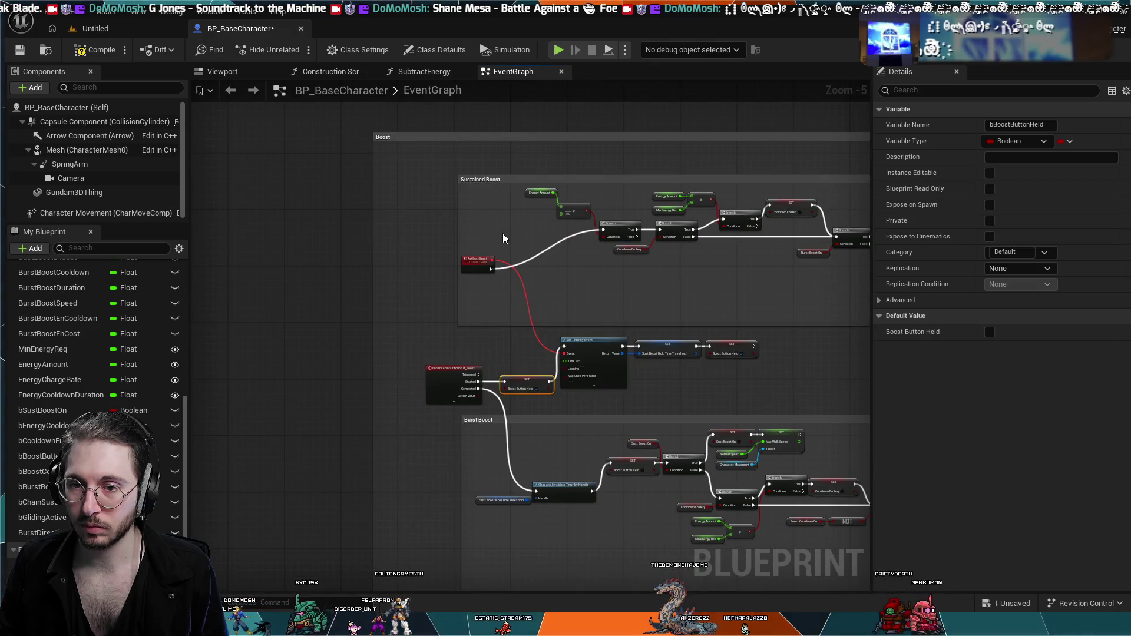
pyautogui.scroll(3, 503, 236)
pyautogui.scroll(-1, 477, 263)
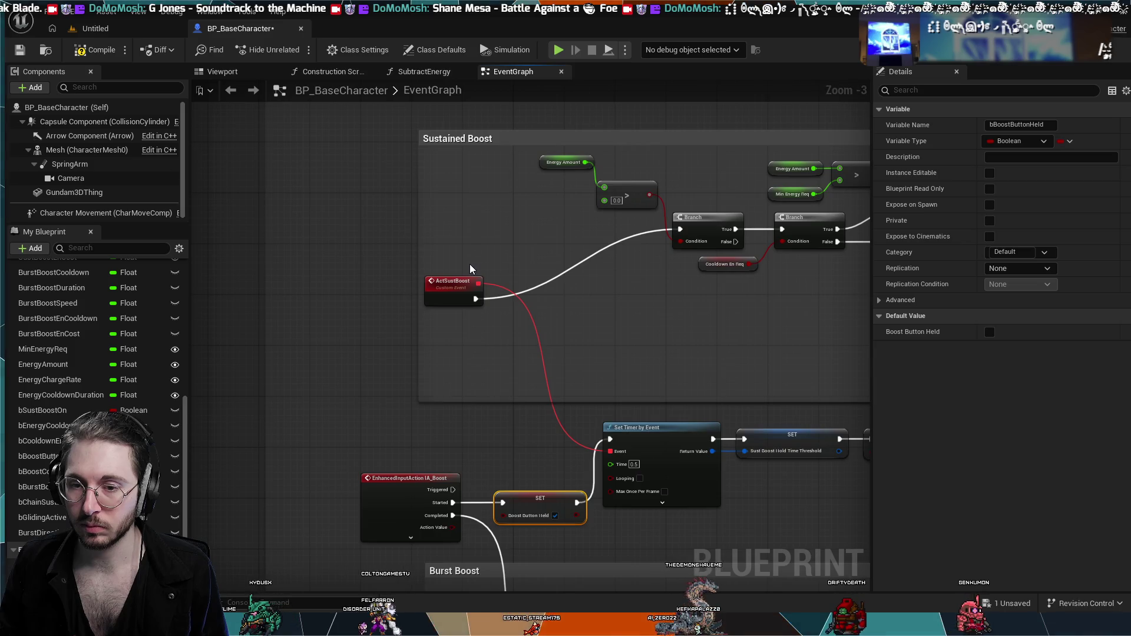
pyautogui.scroll(-1, 502, 271)
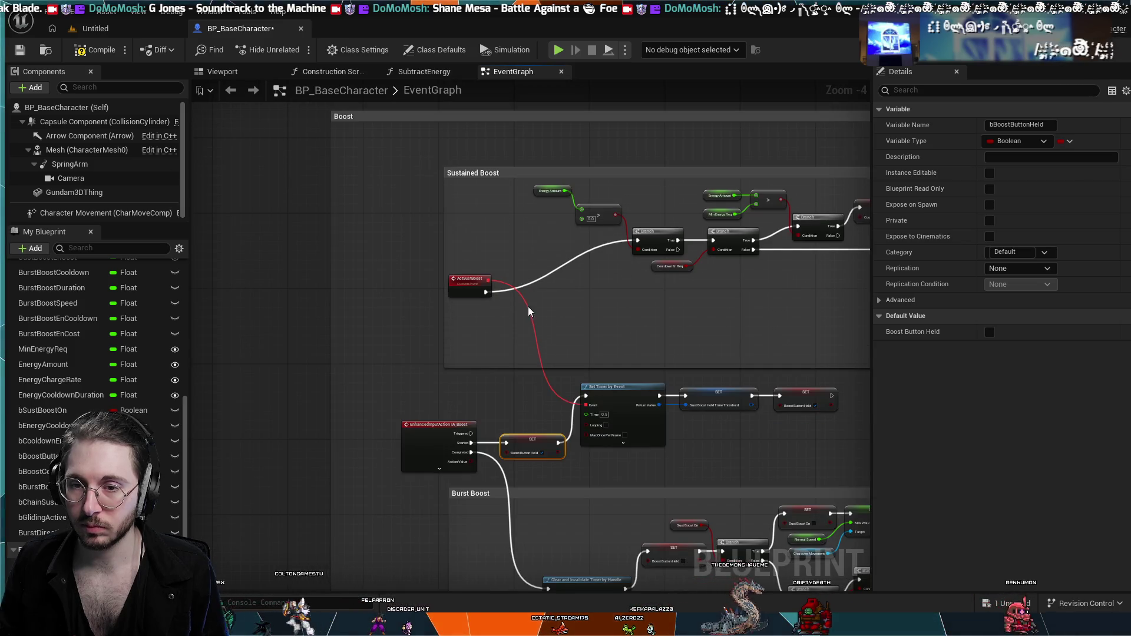
pyautogui.moveTo(474, 276); pyautogui.dragTo(492, 278)
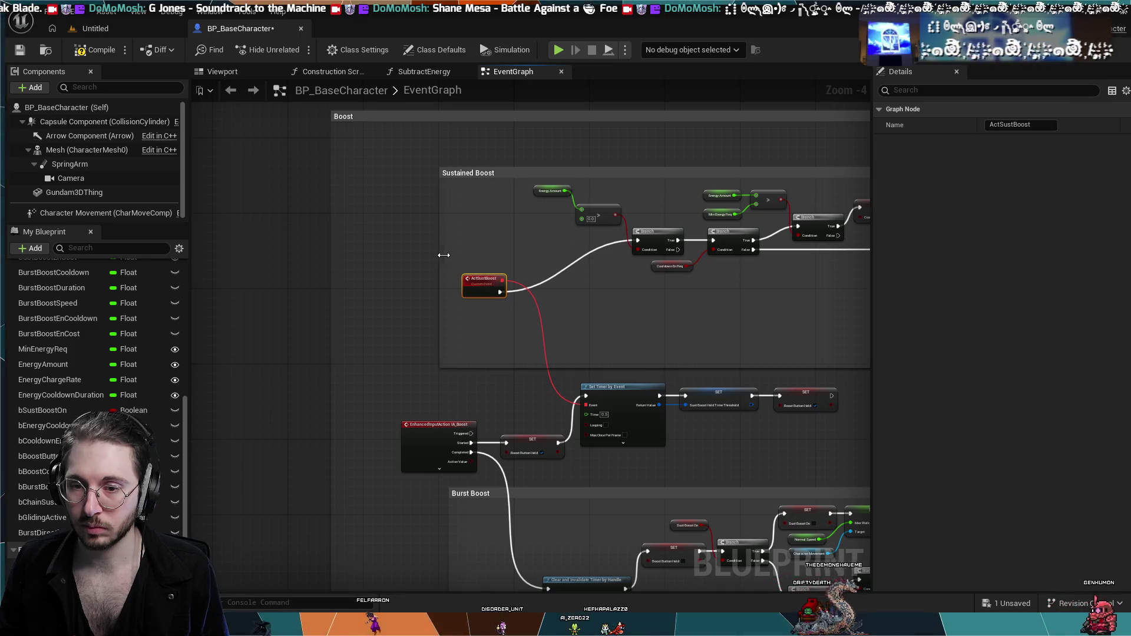
# - Inspect the Apply Root Motion node and the burst direction nodes feeding it
pyautogui.scroll(-4, 580, 312)
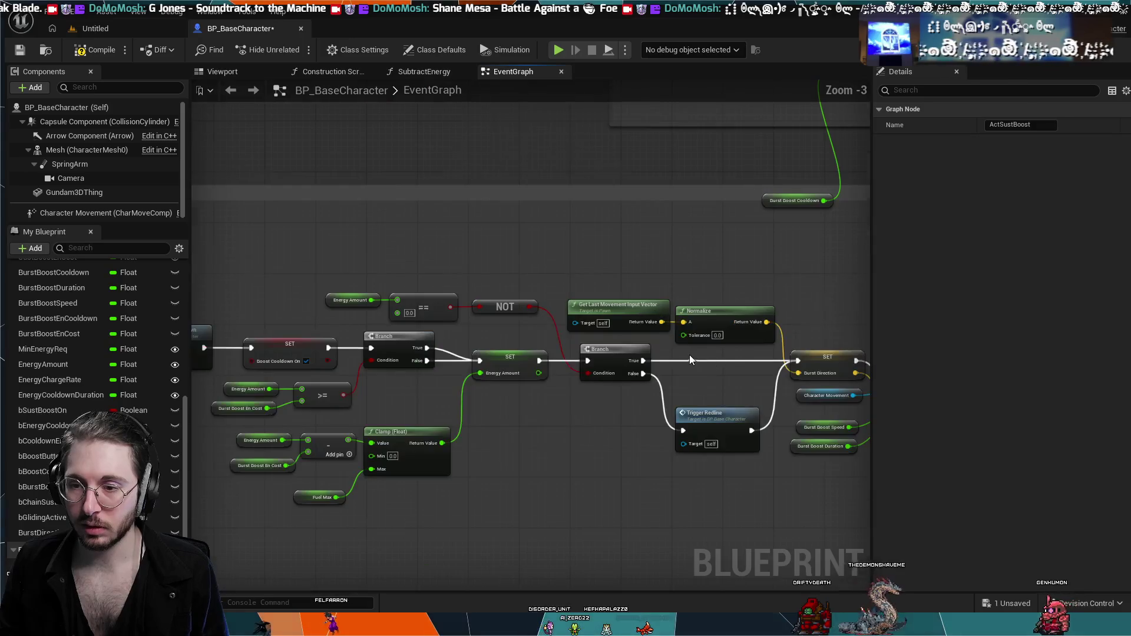
pyautogui.scroll(7, 672, 367)
pyautogui.moveTo(677, 324); pyautogui.dragTo(420, 391)
pyautogui.moveTo(680, 356); pyautogui.dragTo(819, 434)
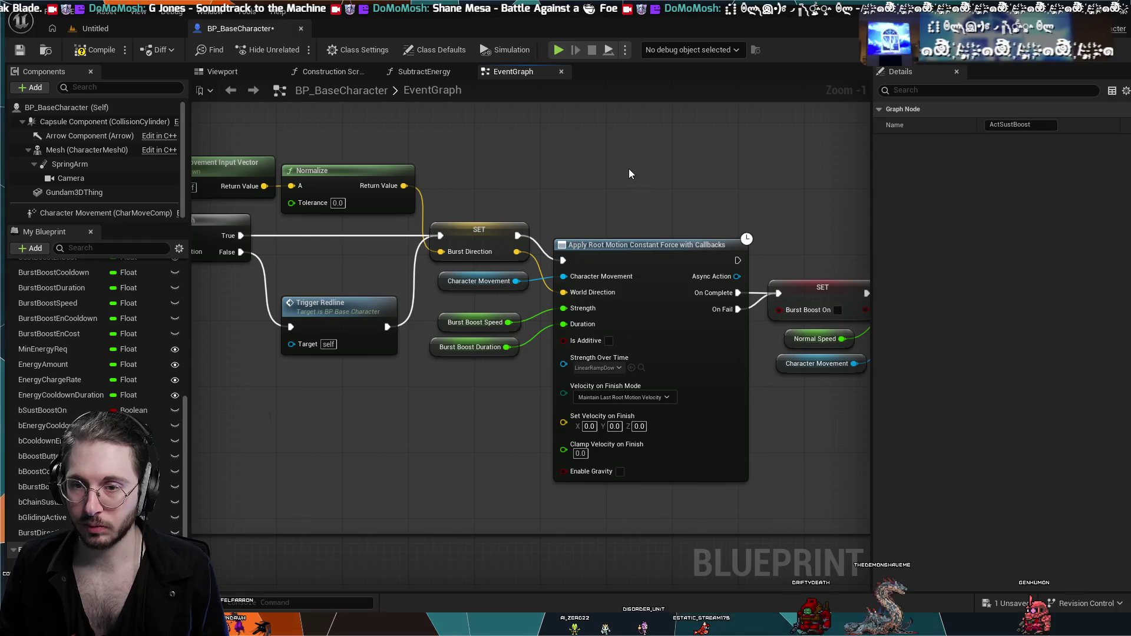
pyautogui.moveTo(629, 170); pyautogui.dragTo(490, 217)
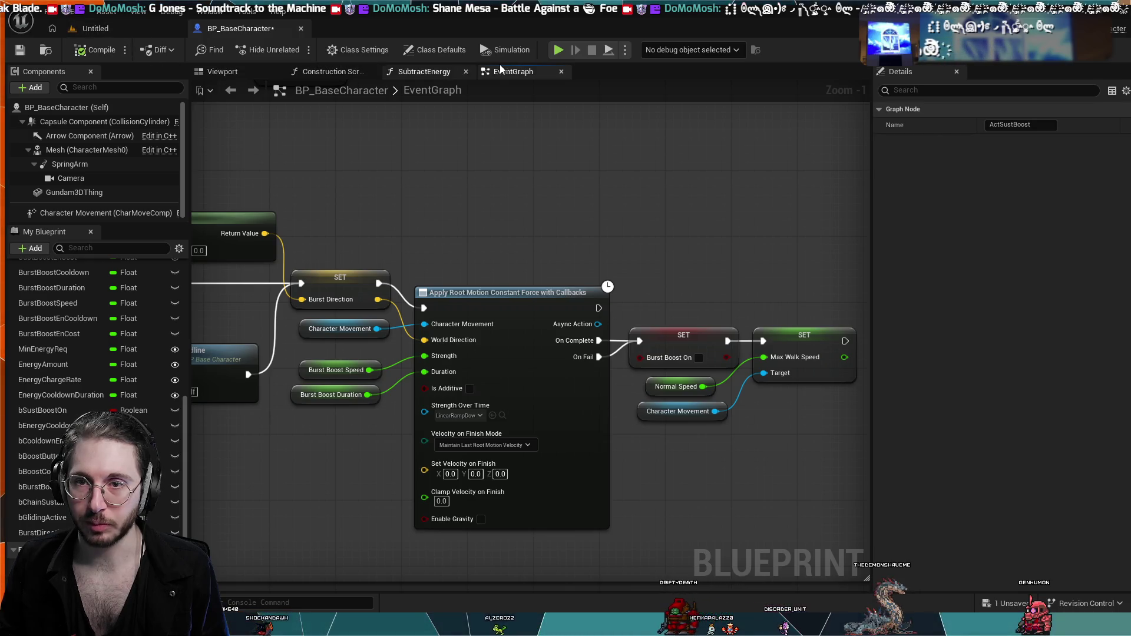
# - Close the SubtractEnergy graph tab and view the mech model in the Viewport with its class defaults
pyautogui.click(399, 72)
pyautogui.click(317, 72)
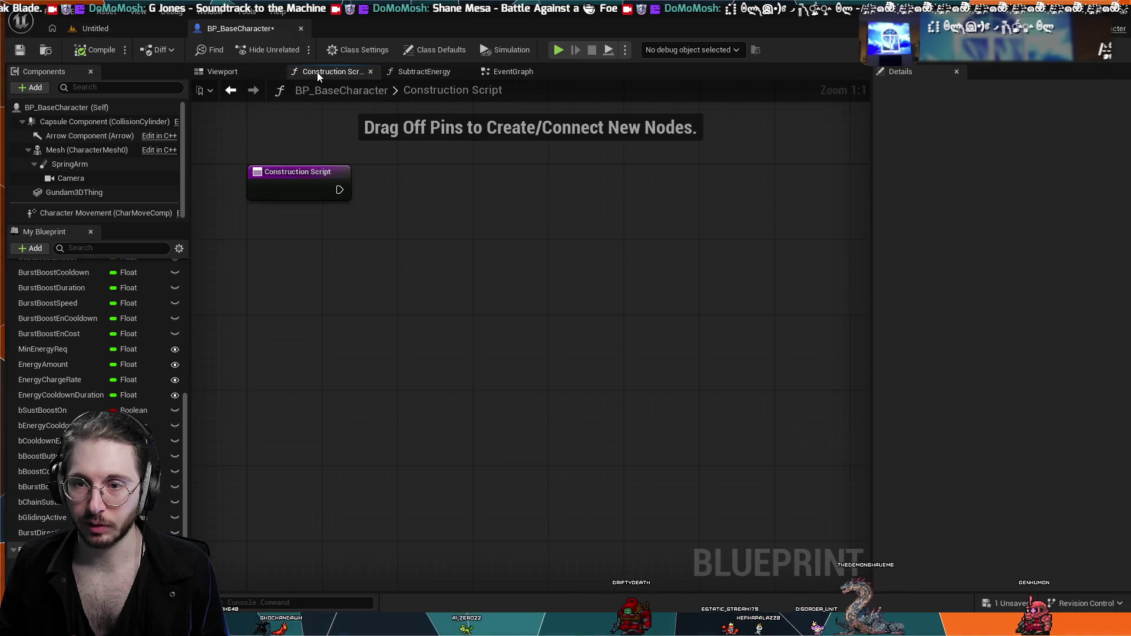
pyautogui.click(412, 72)
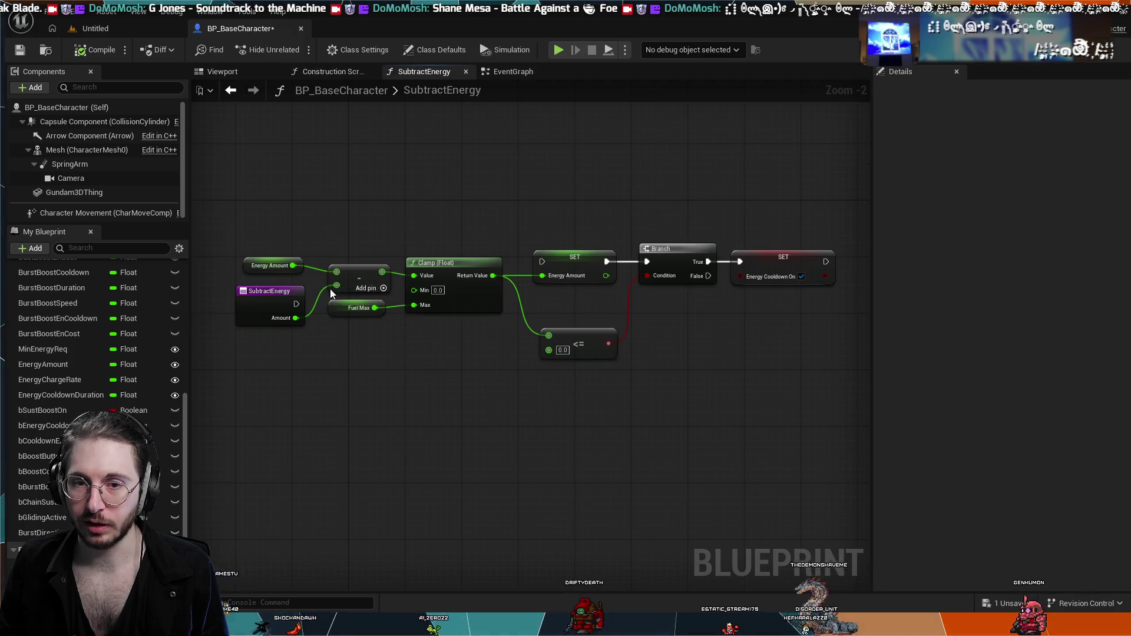
pyautogui.click(466, 71)
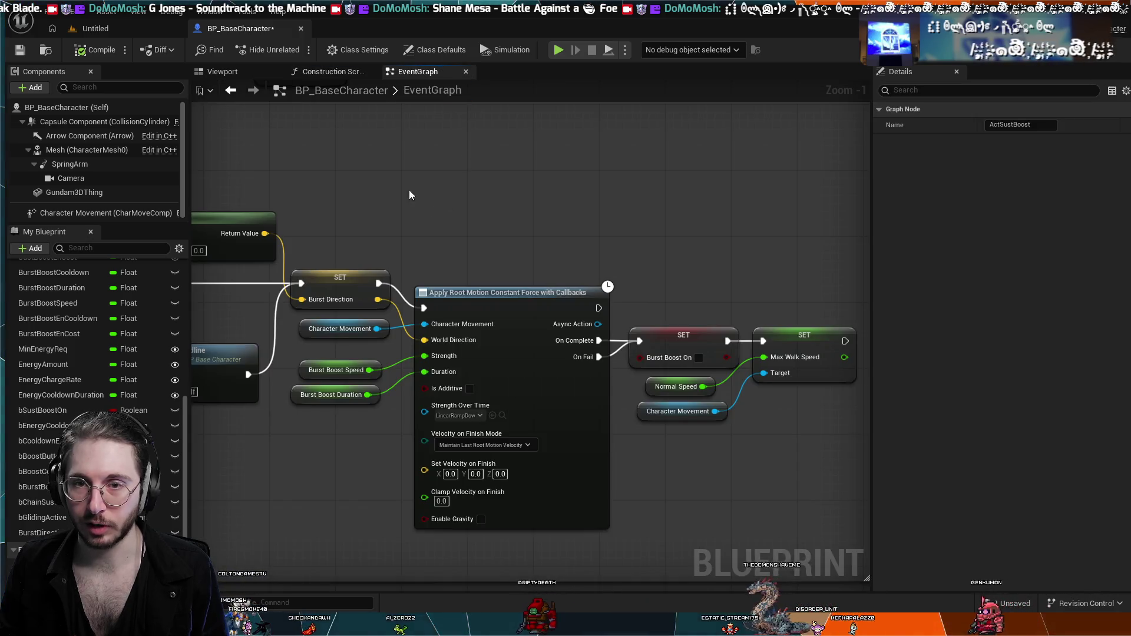
pyautogui.click(324, 70)
pyautogui.click(232, 75)
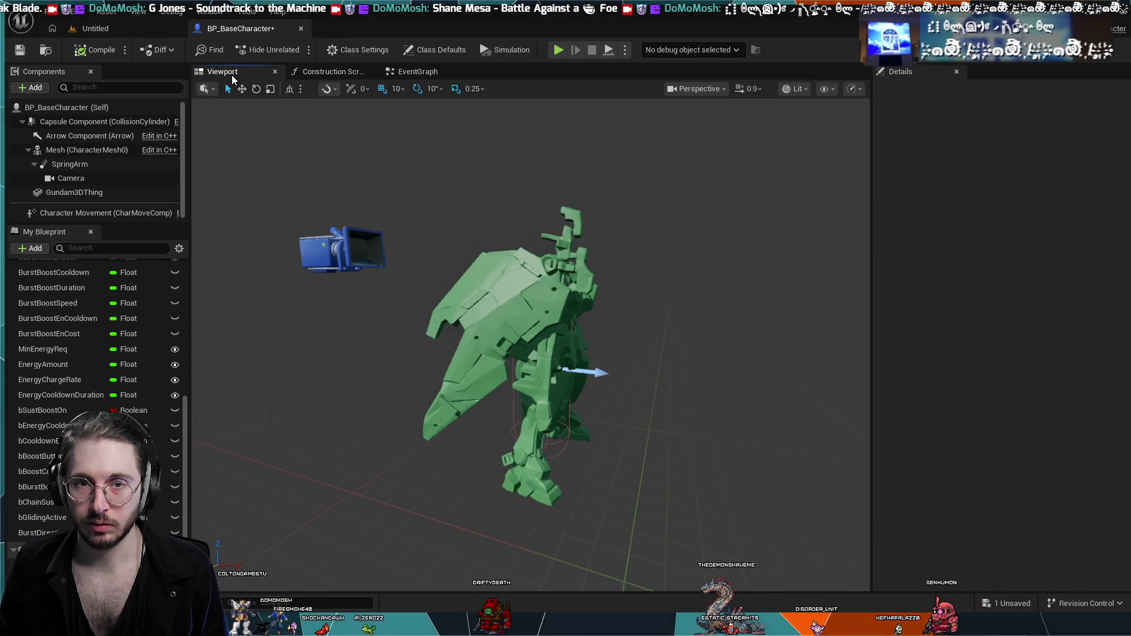
pyautogui.click(65, 107)
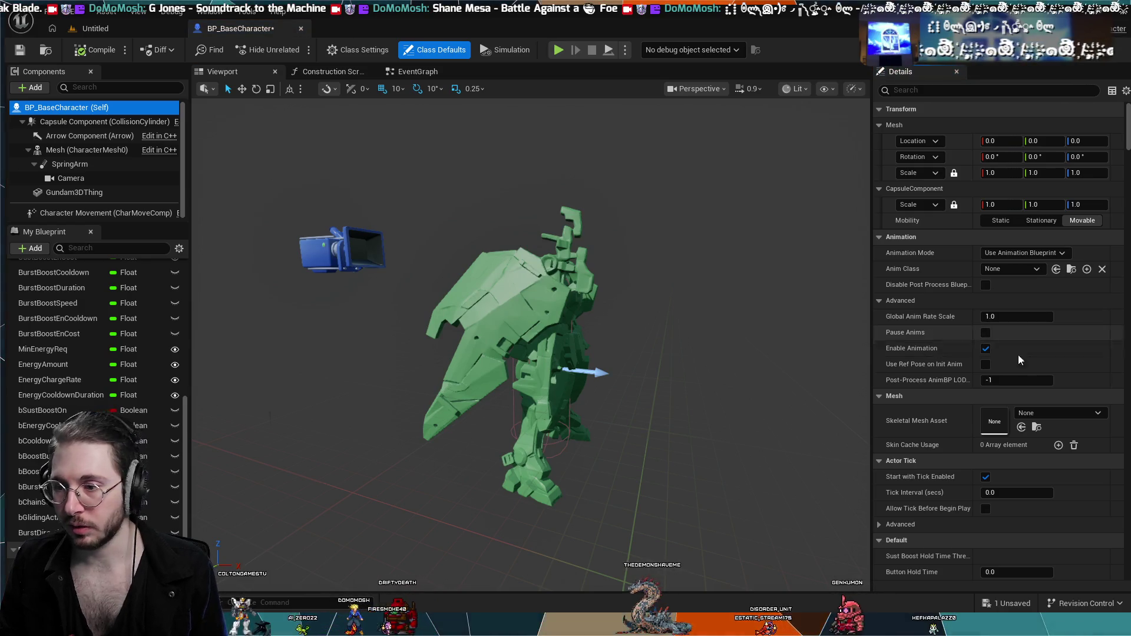
# - Scroll the Class Defaults Details panel down to the Default category, then collapse and re-expand it
pyautogui.scroll(-5, 978, 334)
pyautogui.scroll(-1, 984, 353)
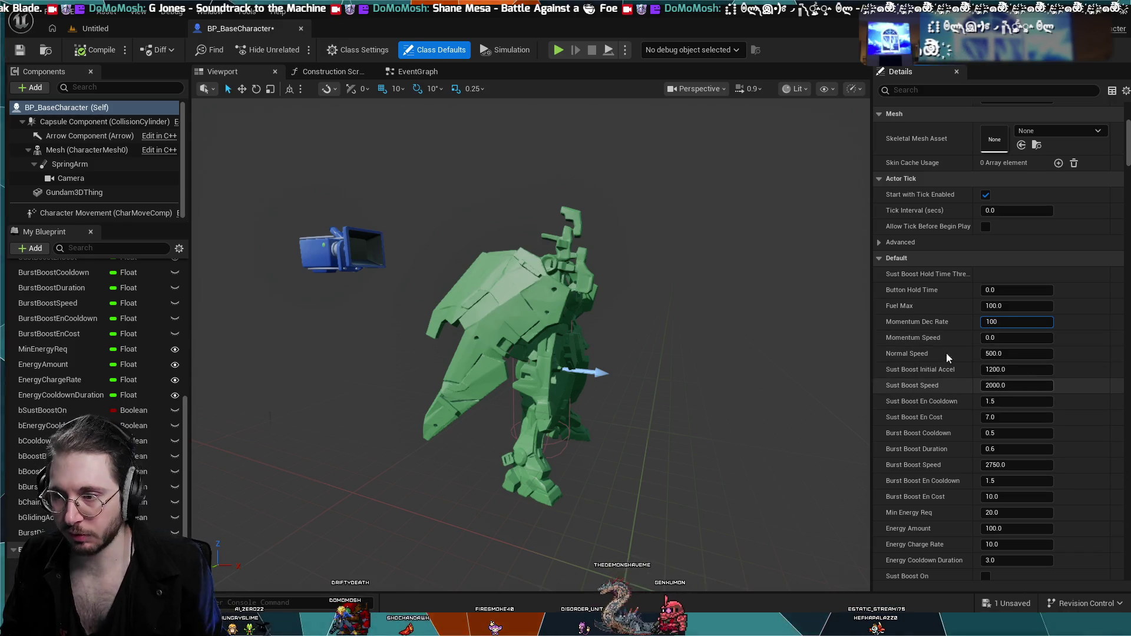
pyautogui.click(1006, 263)
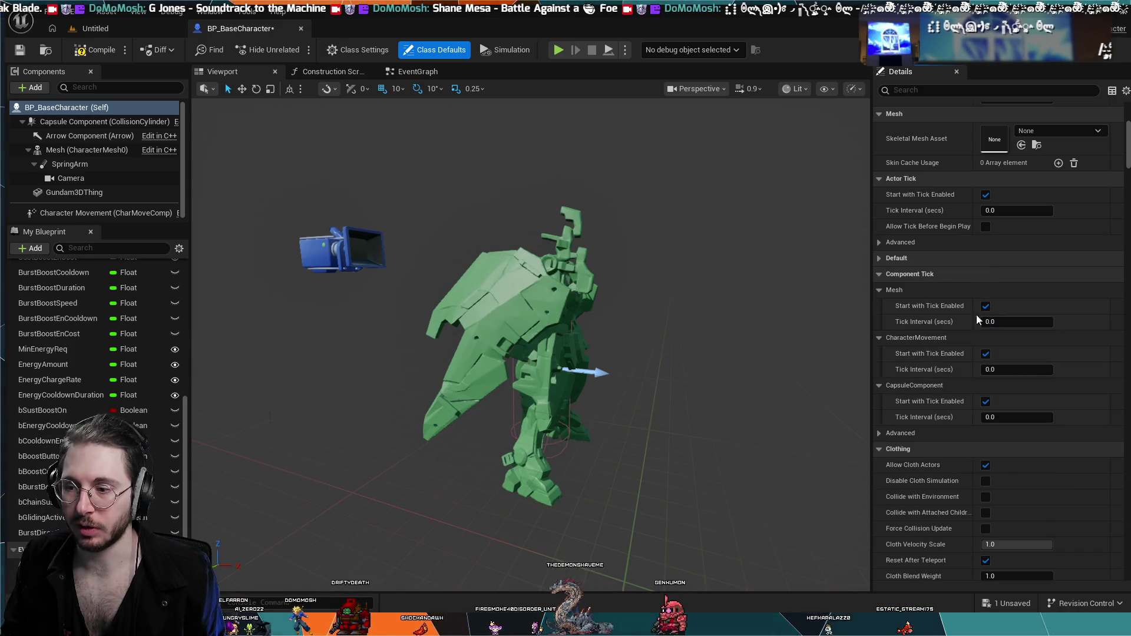
pyautogui.click(977, 261)
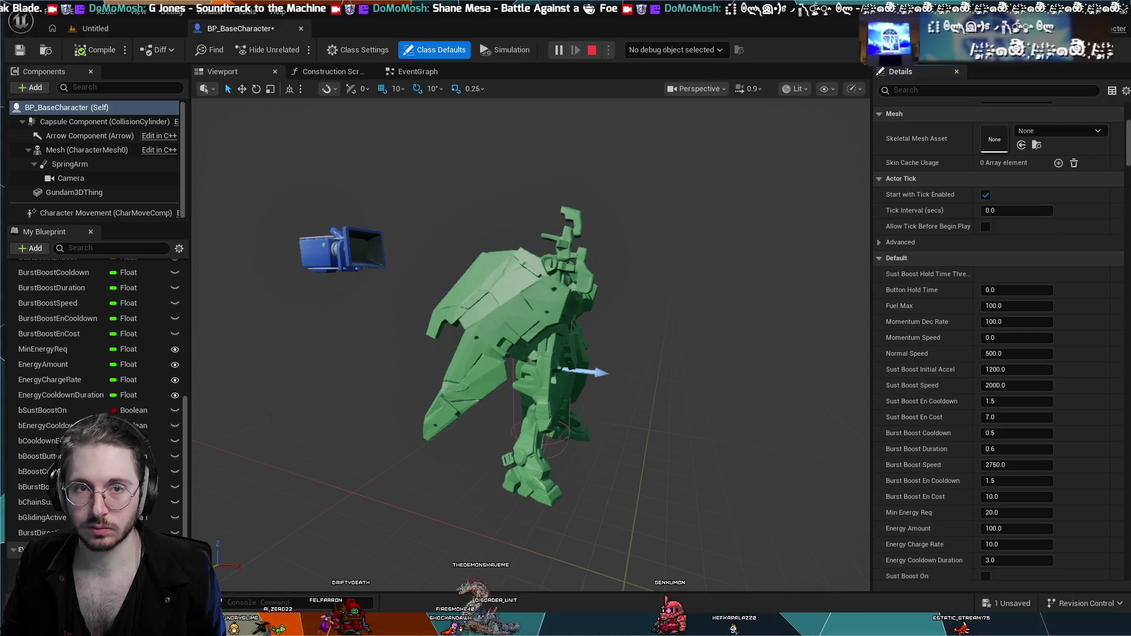
pyautogui.hotkey('ctrl', 'Tab')
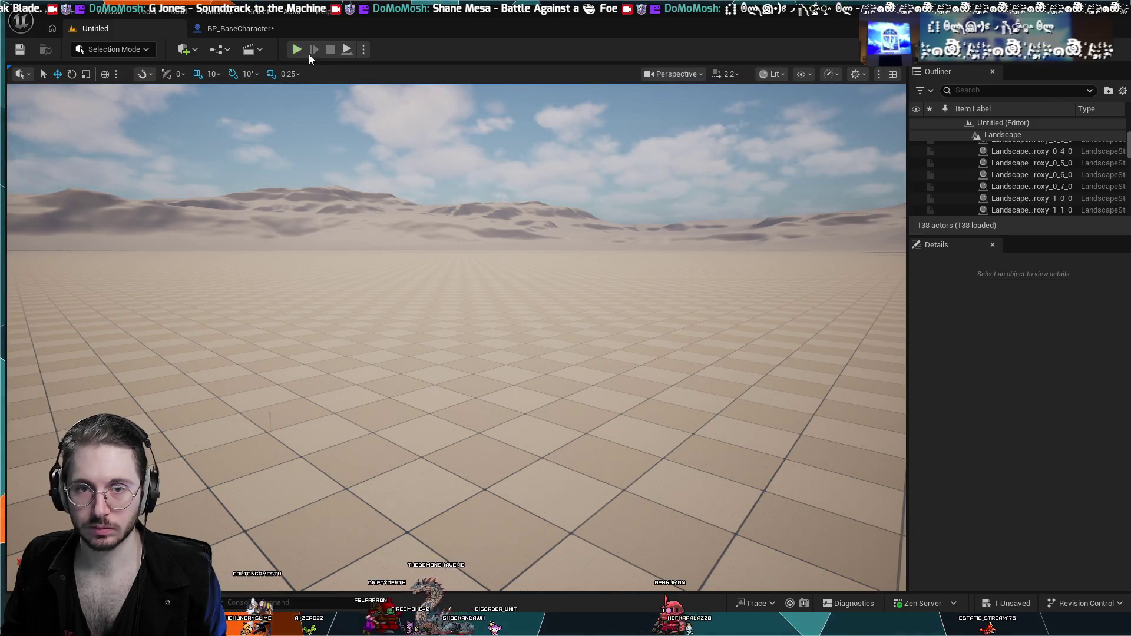
pyautogui.hotkey('alt', 'p')
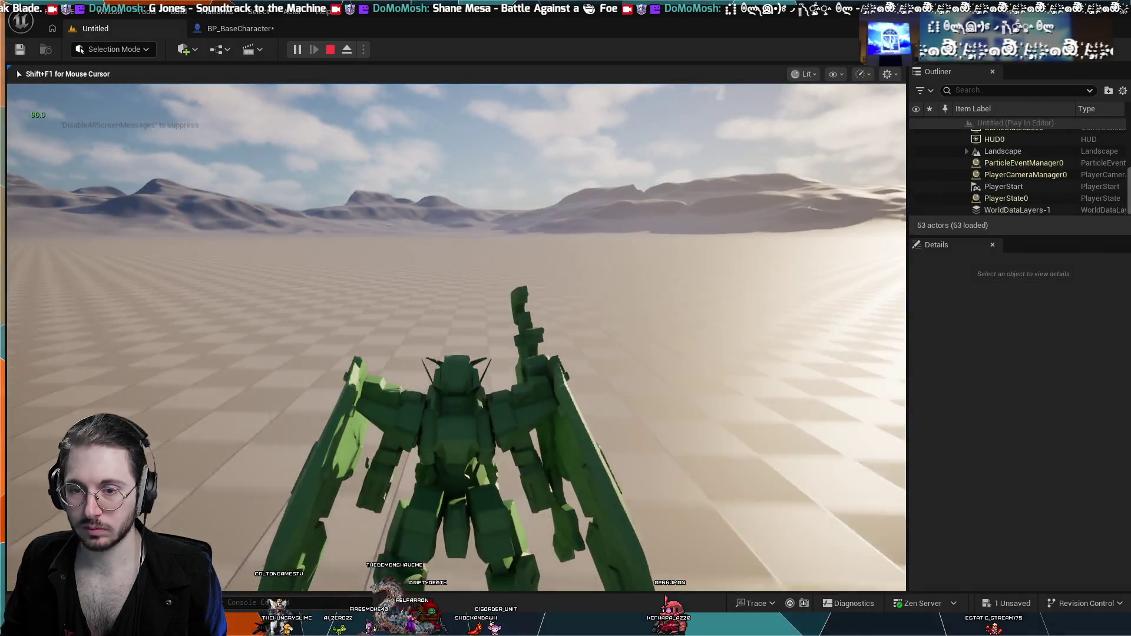
pyautogui.press('w')
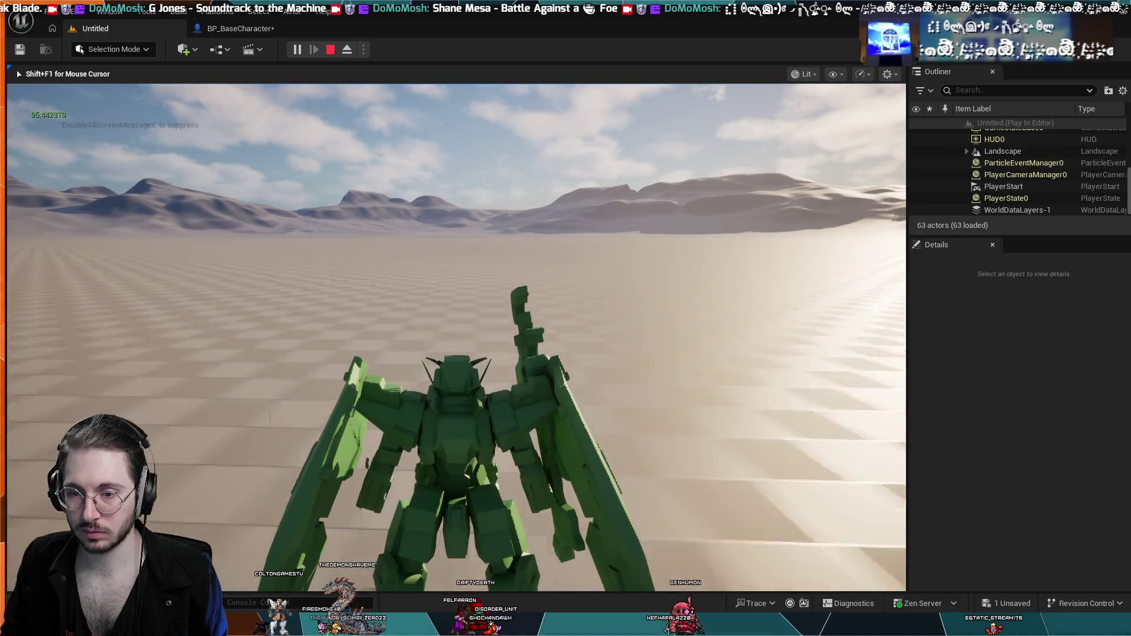
pyautogui.press('w')
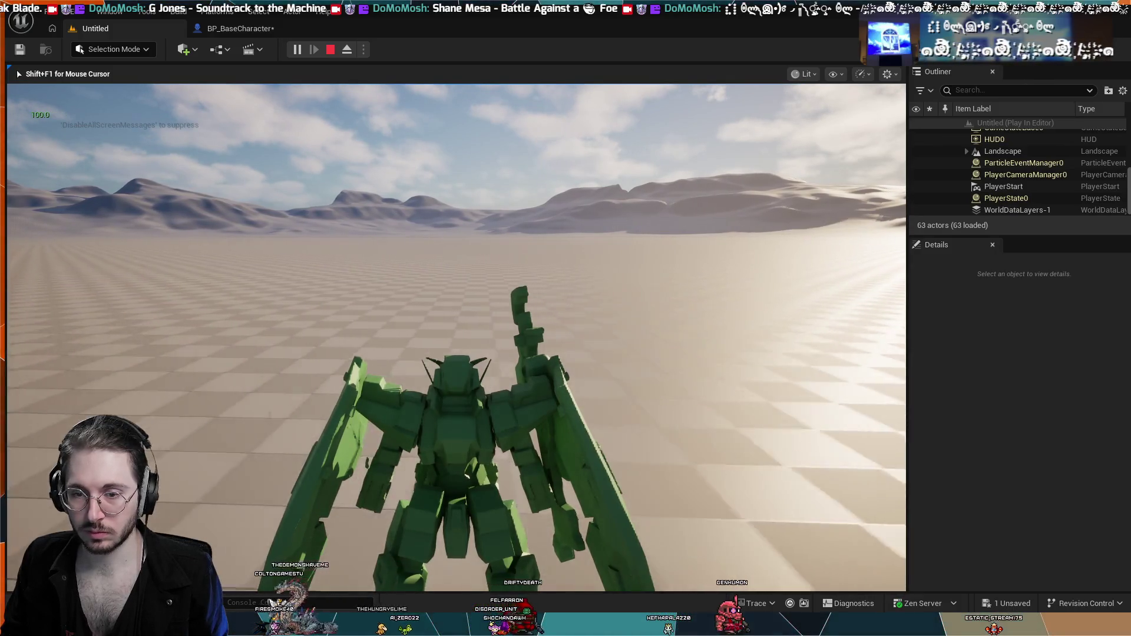
pyautogui.hotkey('shift', 'F1')
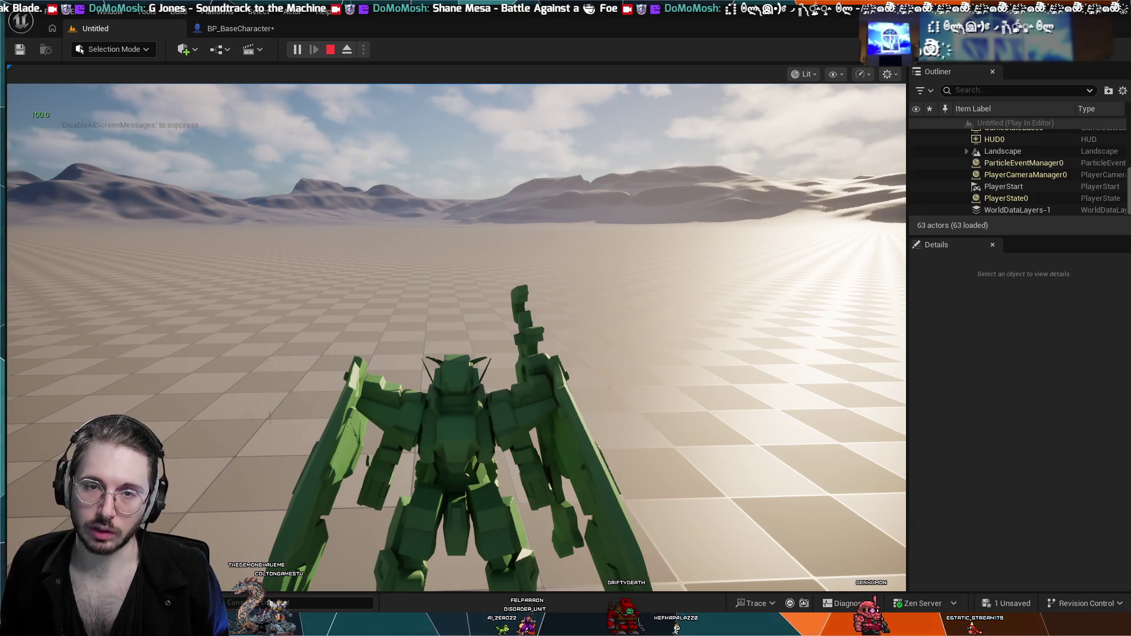
pyautogui.press('Escape')
pyautogui.click(238, 27)
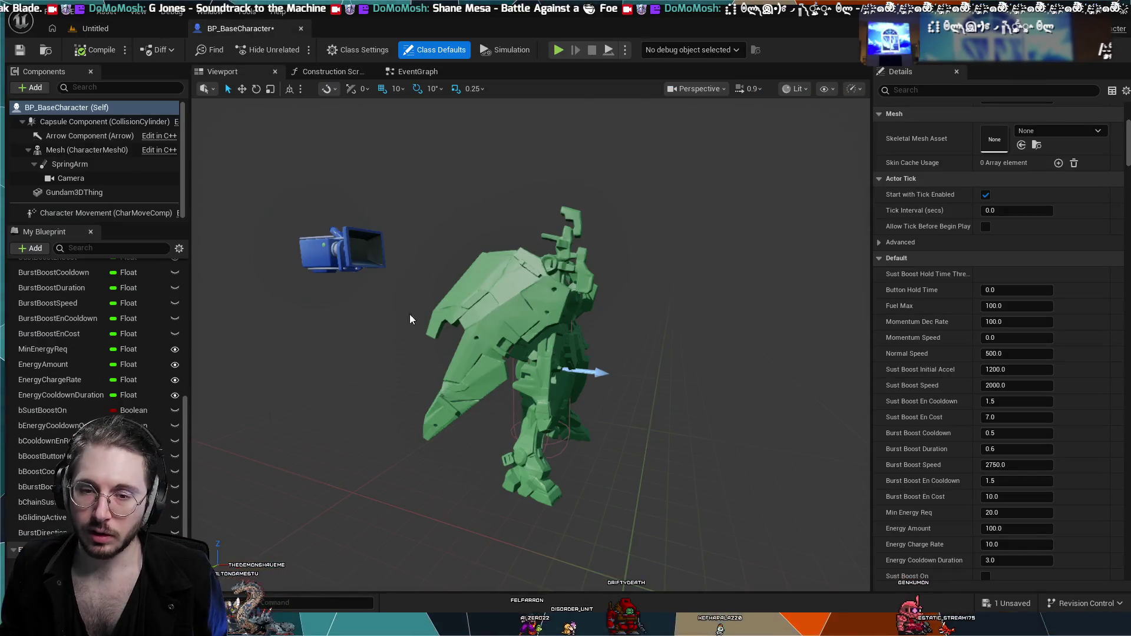
# - Open the EventGraph and pan around the graph to locate the burst boost nodes
pyautogui.click(413, 72)
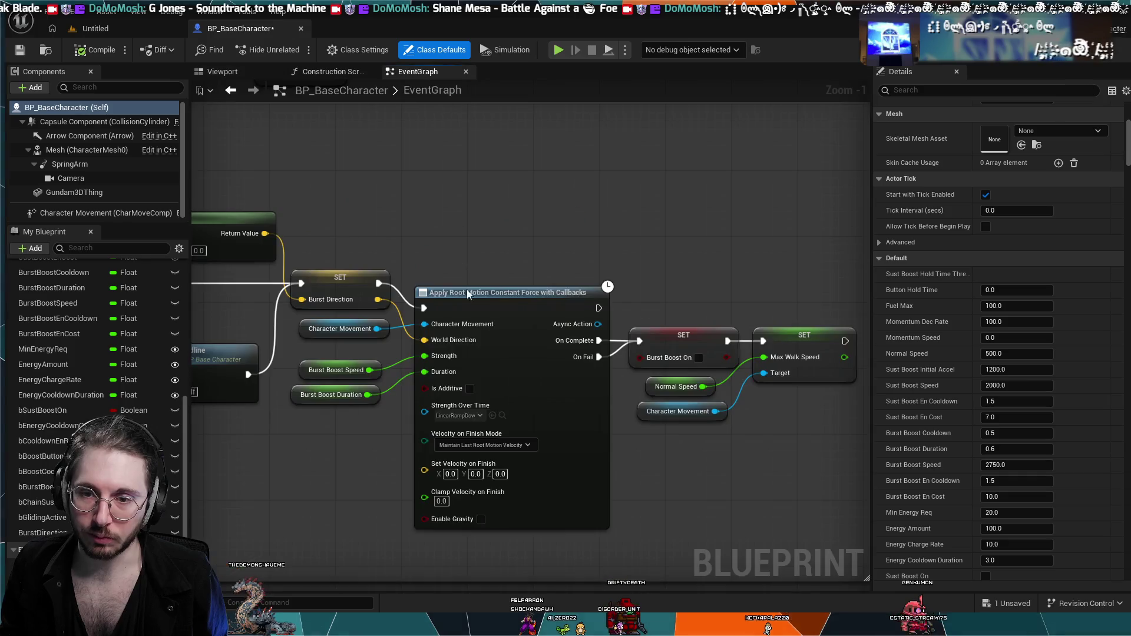
pyautogui.scroll(1, 731, 418)
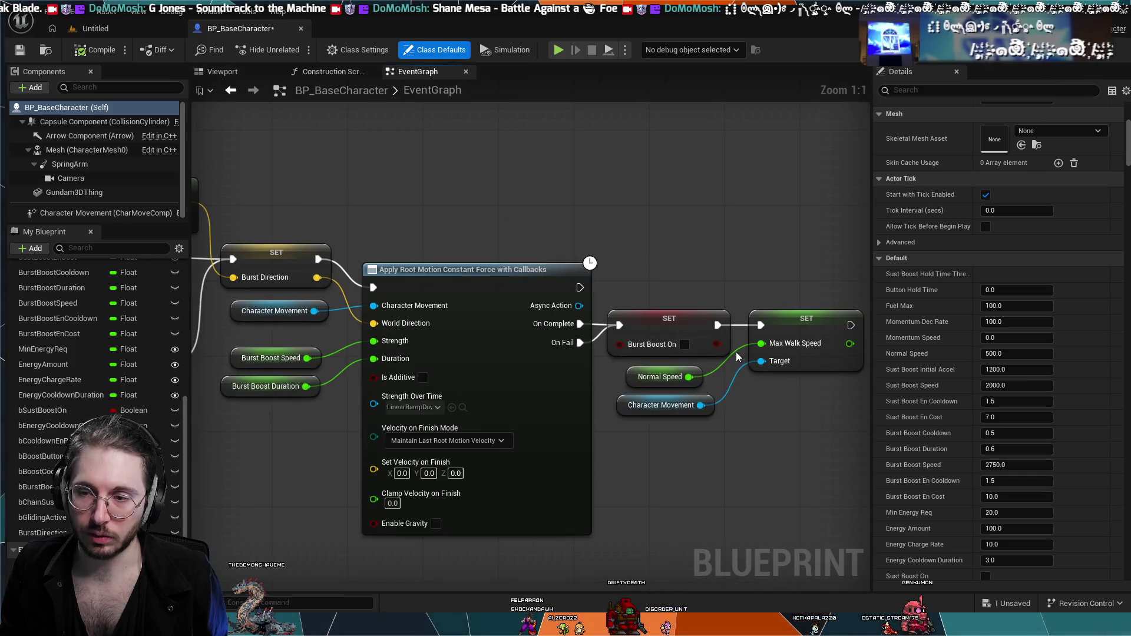
pyautogui.moveTo(786, 419); pyautogui.dragTo(663, 421)
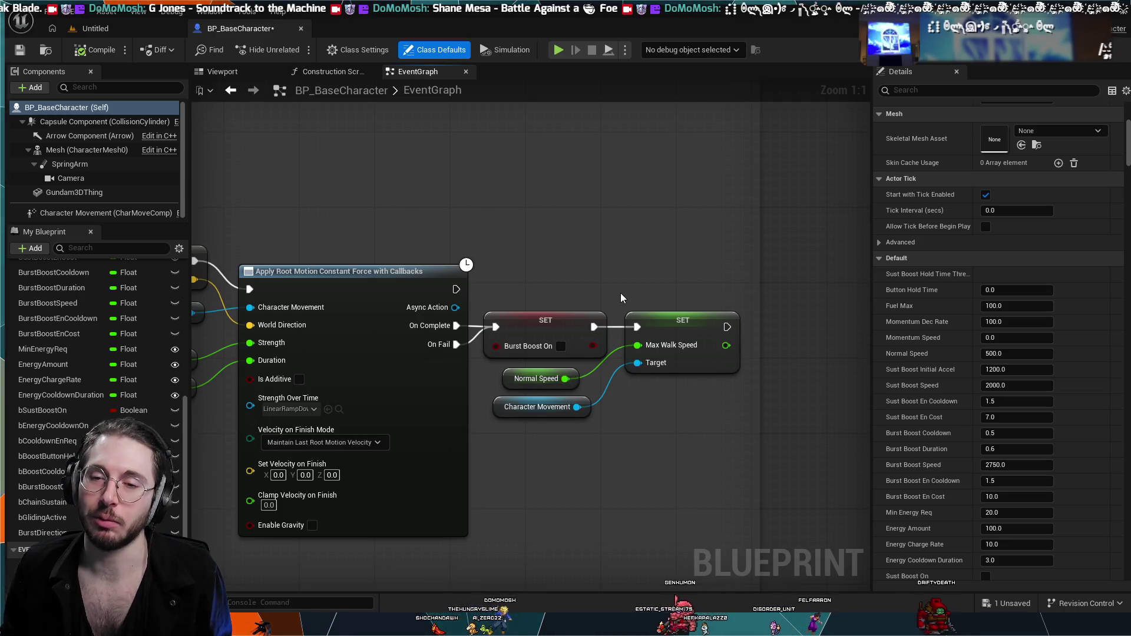
pyautogui.moveTo(670, 268)
pyautogui.mouseDown()
pyautogui.moveTo(743, 250)
pyautogui.moveTo(679, 232)
pyautogui.mouseUp()
pyautogui.scroll(-4, 570, 432)
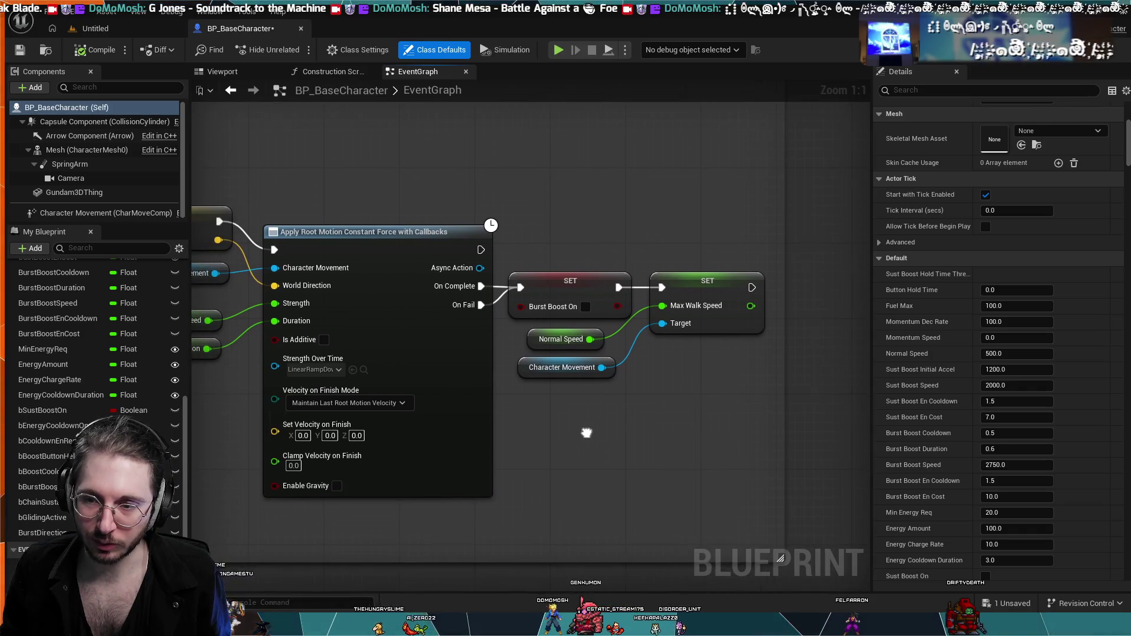
pyautogui.moveTo(684, 441)
pyautogui.mouseDown()
pyautogui.moveTo(512, 429)
pyautogui.moveTo(465, 405)
pyautogui.moveTo(647, 397)
pyautogui.mouseUp()
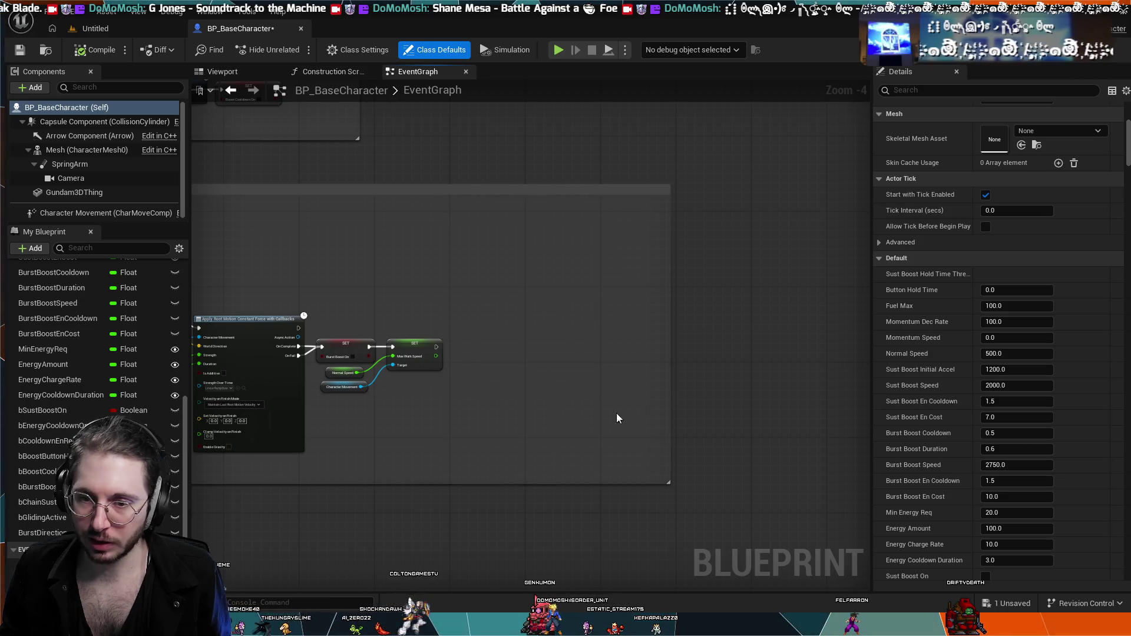
# - Centre the Apply Root Motion and SET nodes at 1:1, and unlink Burst Boost On SET from Max Walk Speed SET
pyautogui.scroll(4, 524, 412)
pyautogui.moveTo(454, 419)
pyautogui.mouseDown()
pyautogui.moveTo(574, 429)
pyautogui.moveTo(679, 420)
pyautogui.mouseUp()
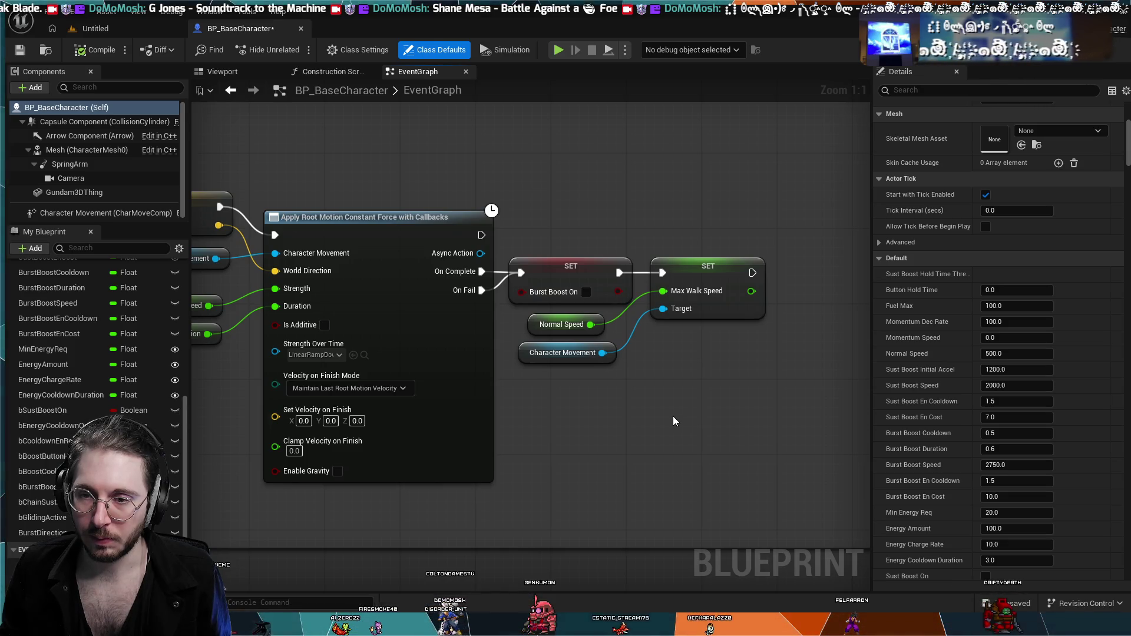
pyautogui.keyDown('alt'); pyautogui.click(640, 277); pyautogui.keyUp('alt')
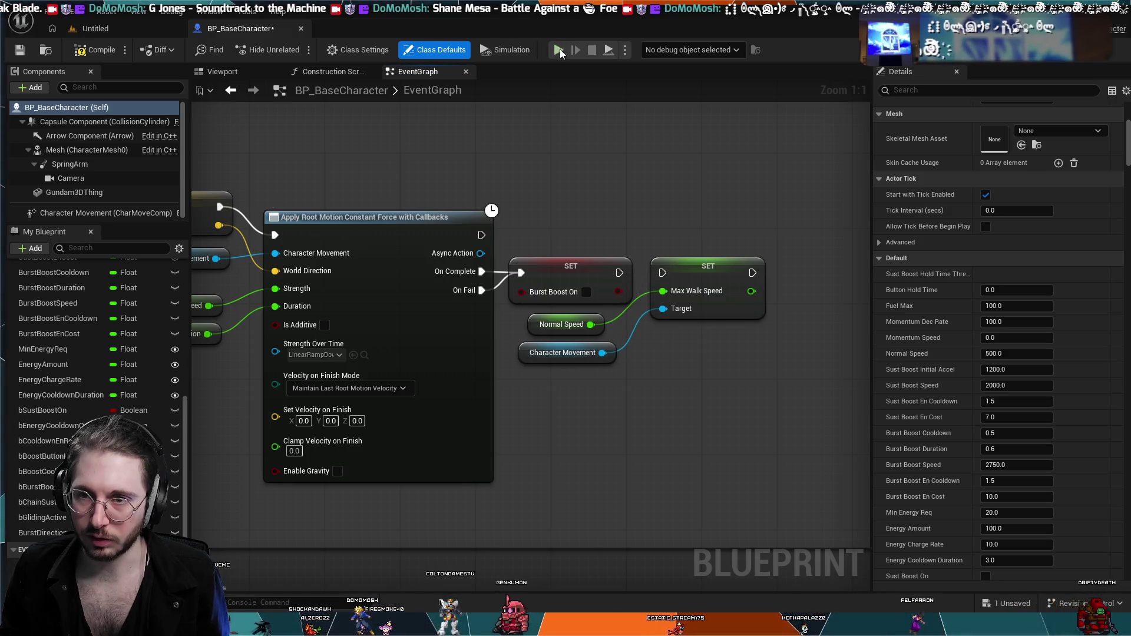
pyautogui.hotkey('alt', 'p')
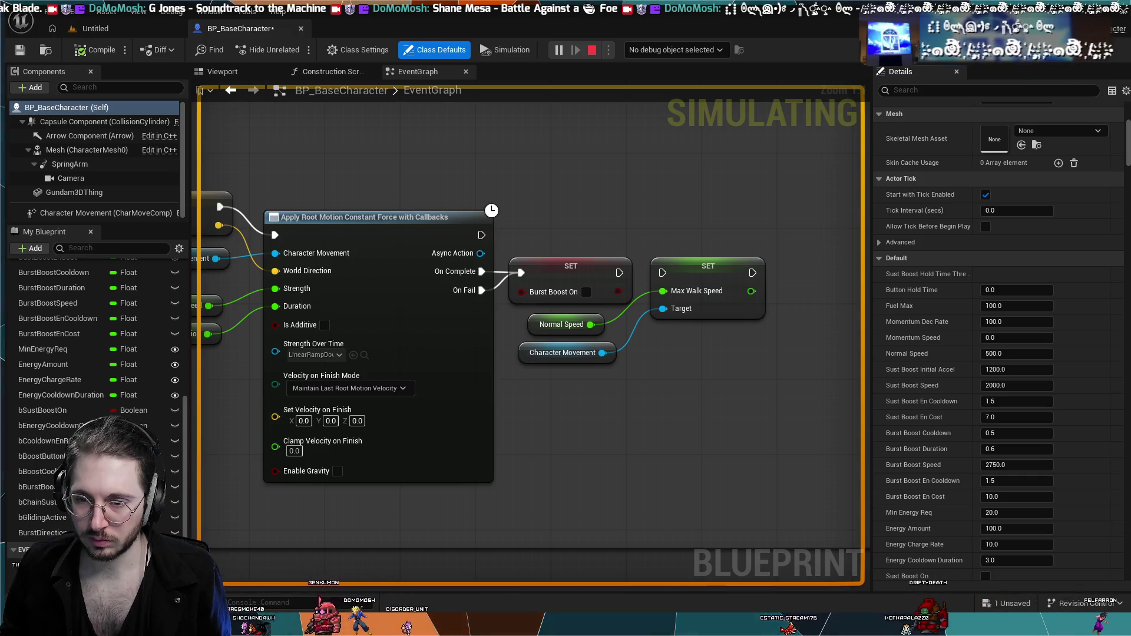
pyautogui.press('Escape')
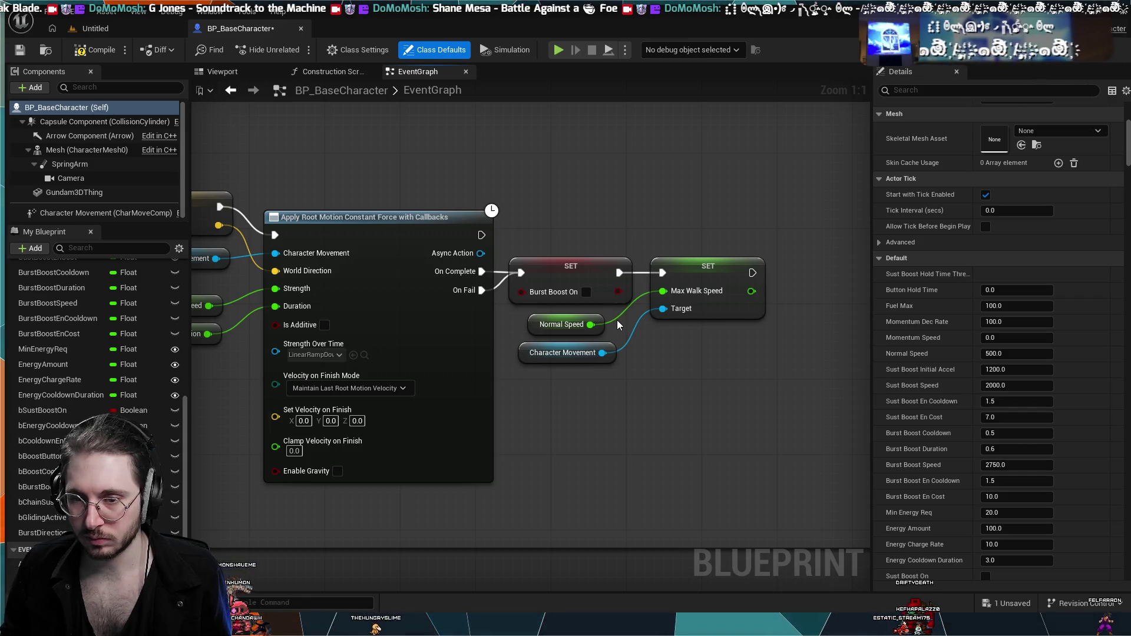
pyautogui.scroll(-1, 673, 411)
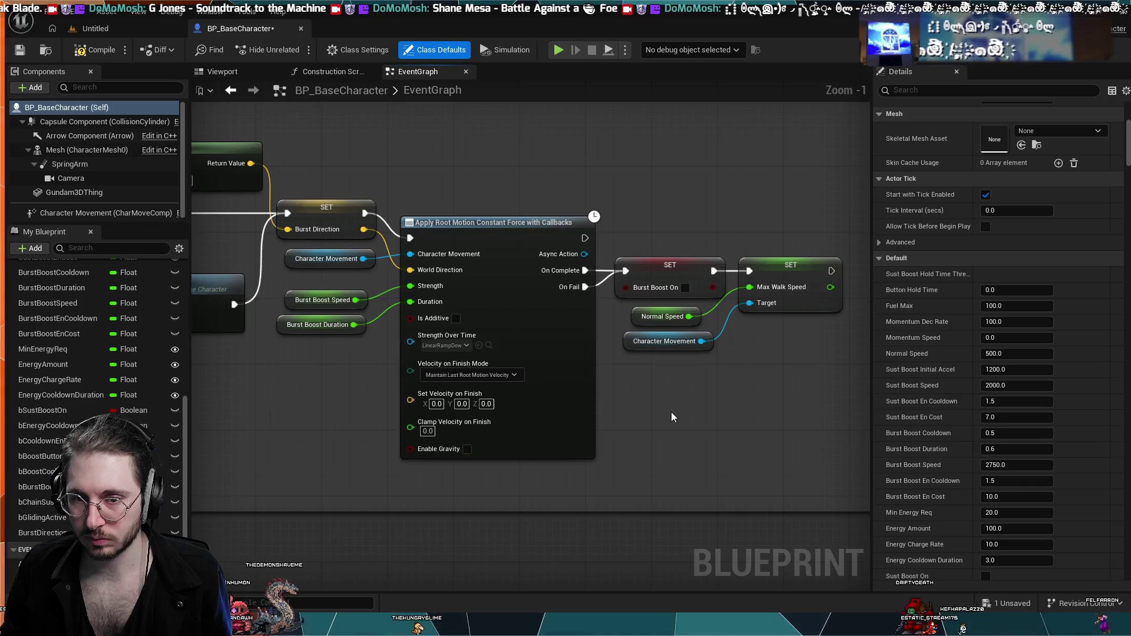
pyautogui.scroll(-1, 672, 414)
pyautogui.moveTo(670, 413); pyautogui.dragTo(540, 390)
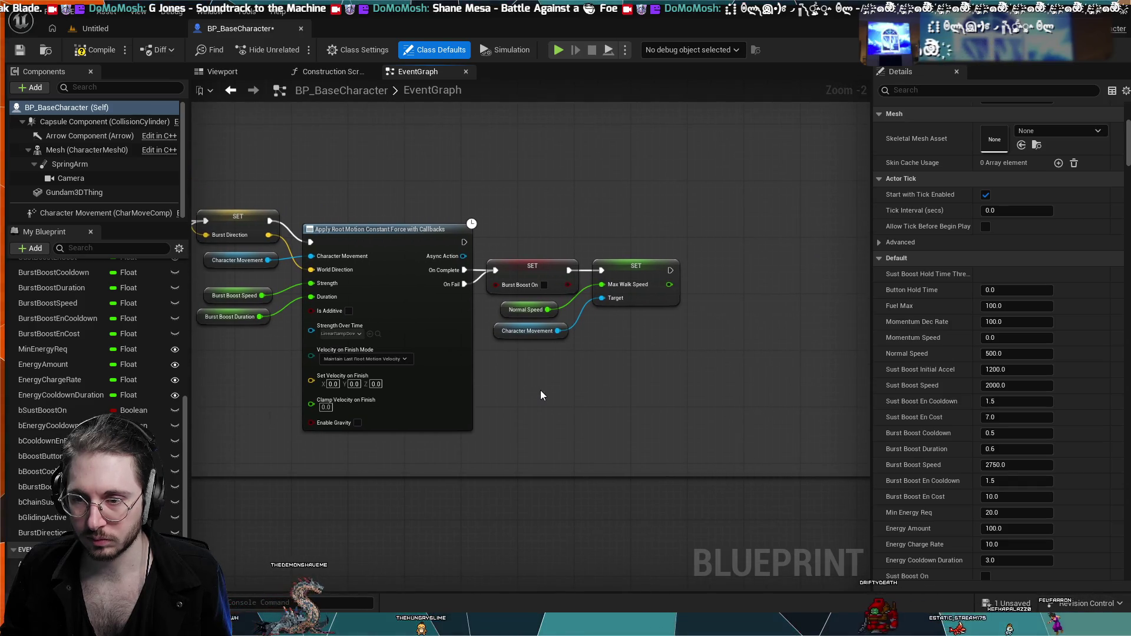
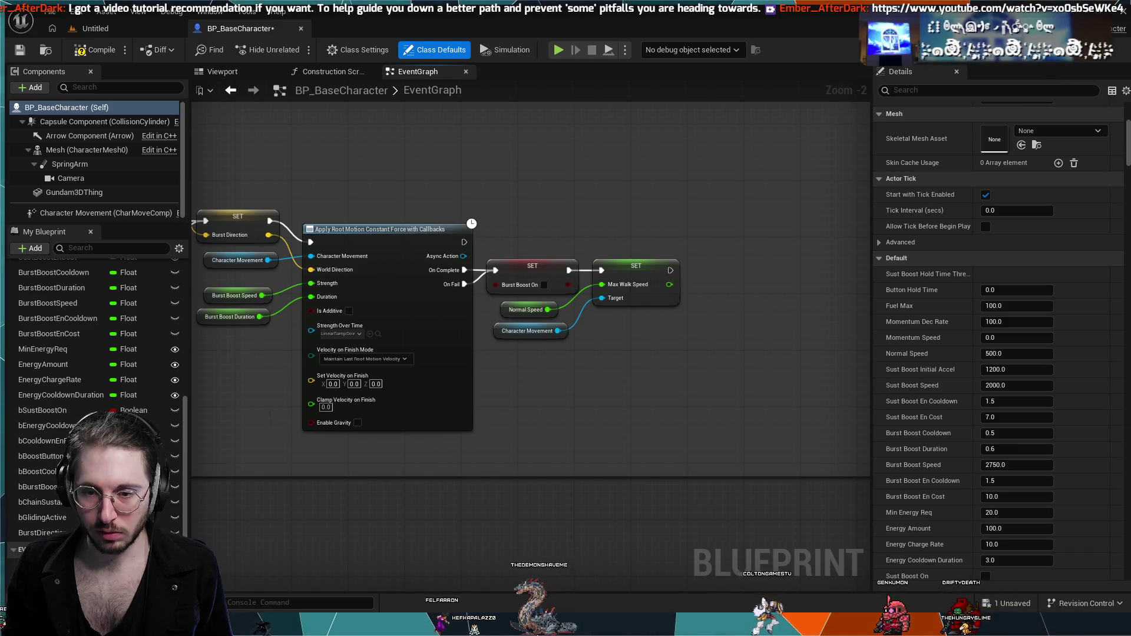
# - Bring the linked Understanding Components tutorial video window up over the BP_BaseCharacter graph
pyautogui.hotkey('alt', 'Tab')
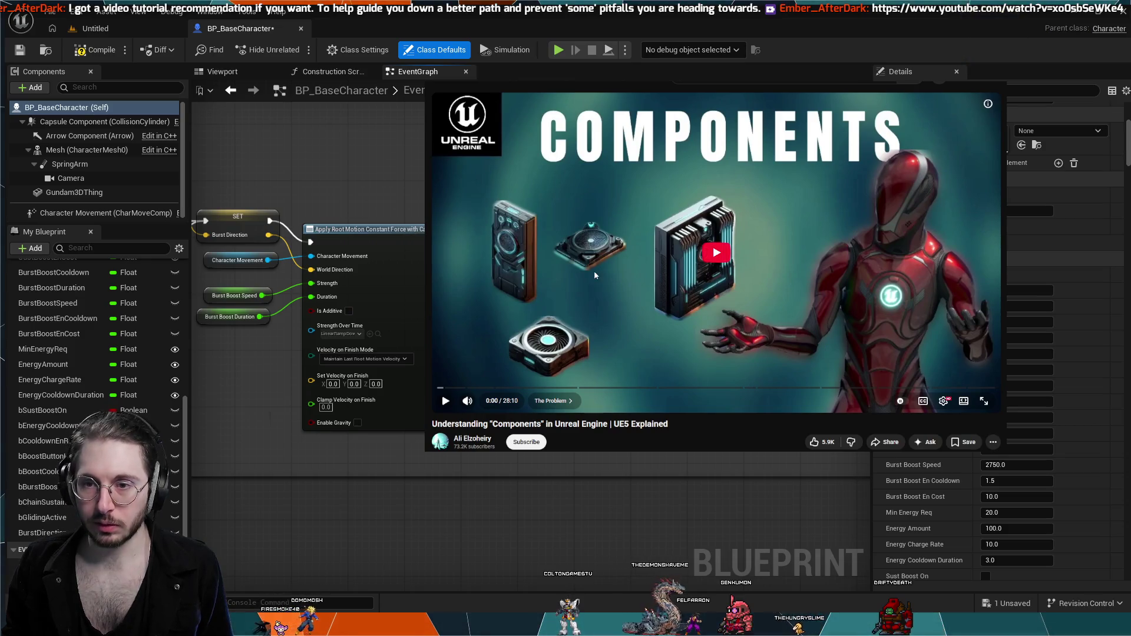
# - Play the tutorial from the start and stop at 0:57 on the Character inheritance diagram
pyautogui.click(719, 269)
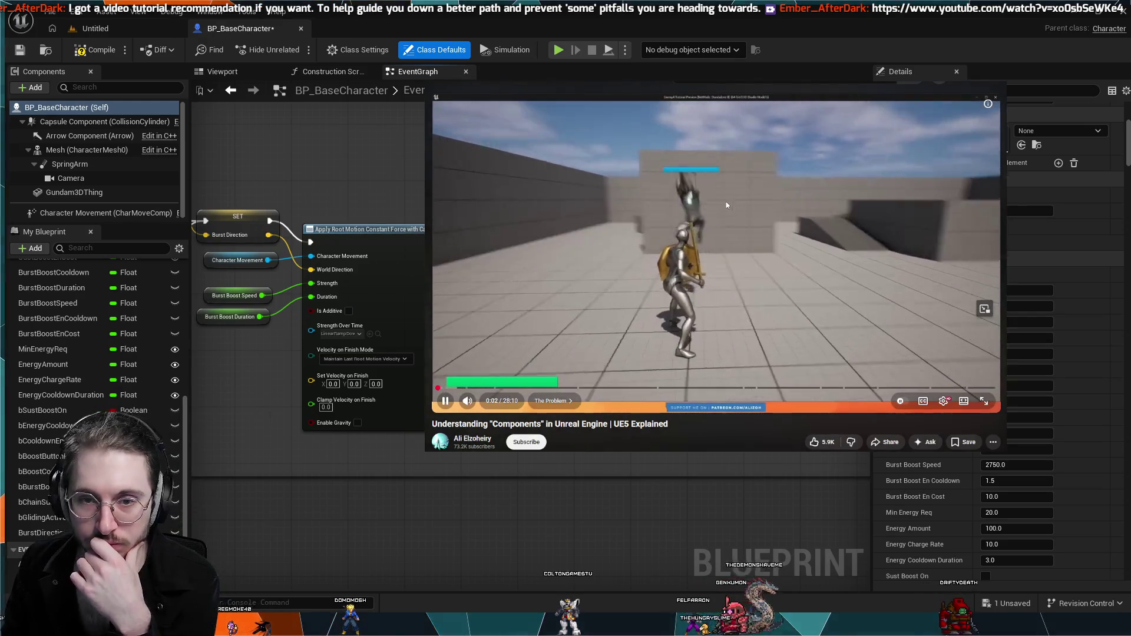
pyautogui.click(725, 201)
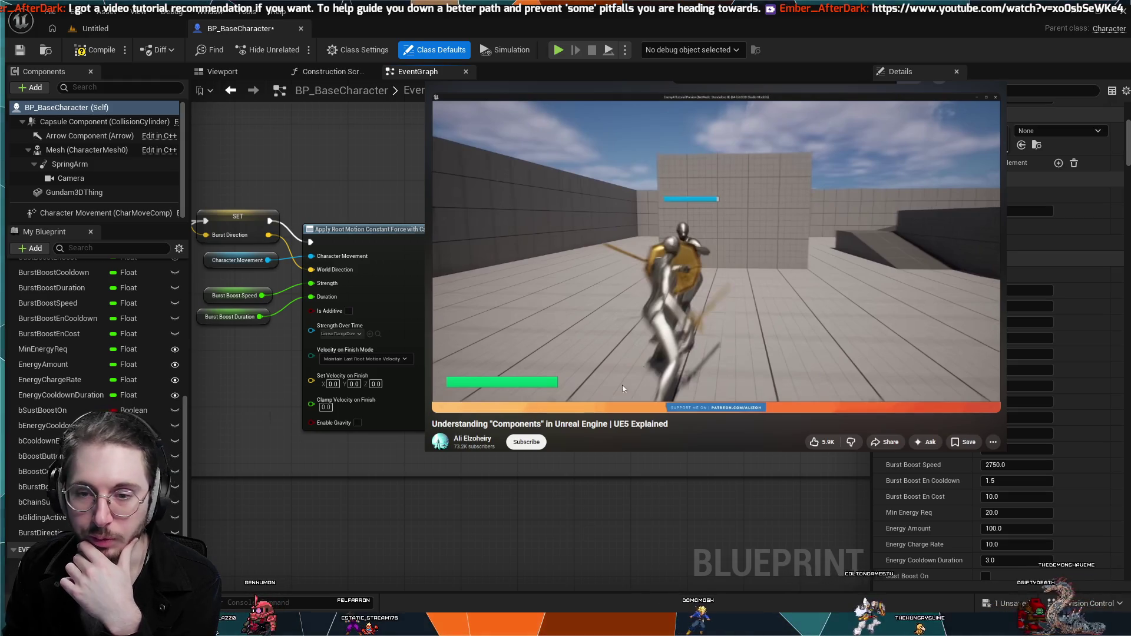
pyautogui.click(601, 408)
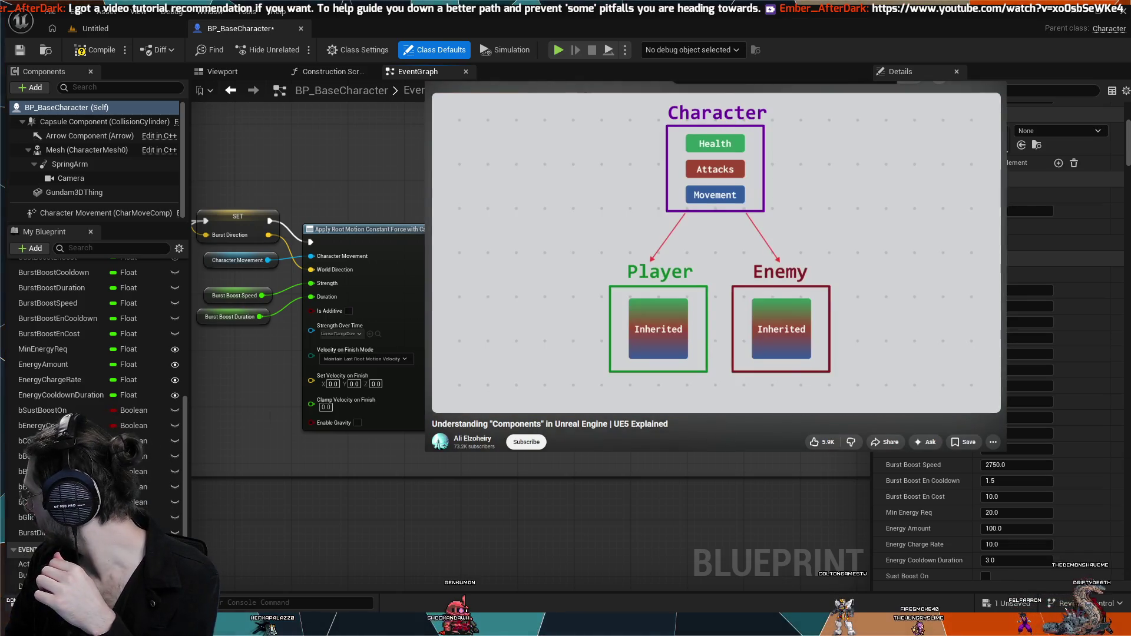
pyautogui.click(518, 309)
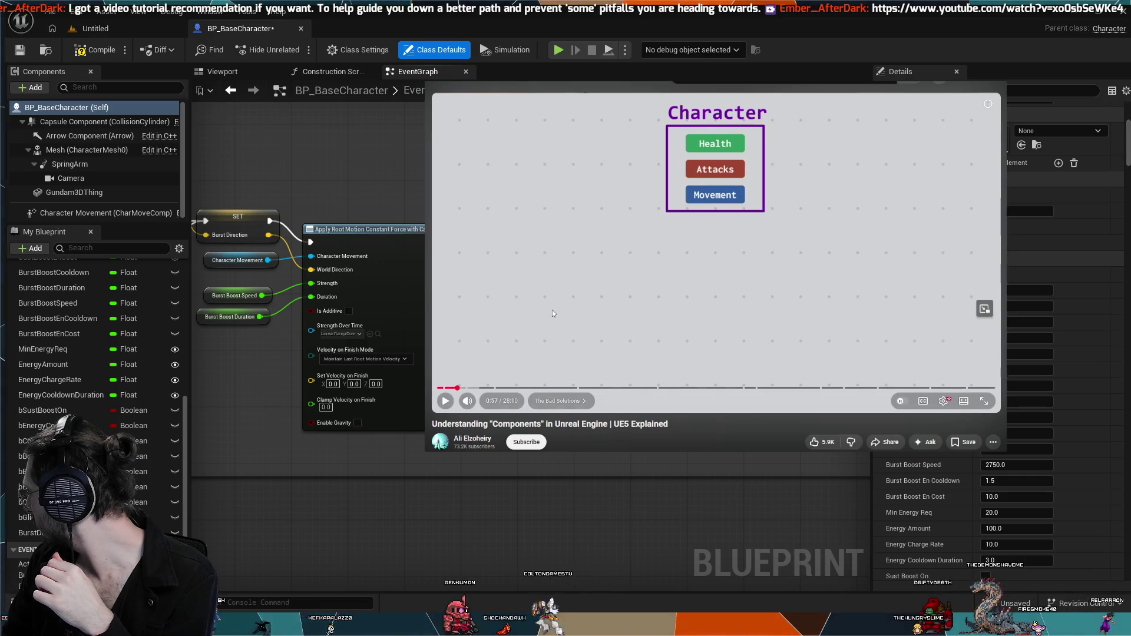
# - Resume the tutorial past the Destructible and NPC diagram and stop it at 1:34
pyautogui.click(586, 289)
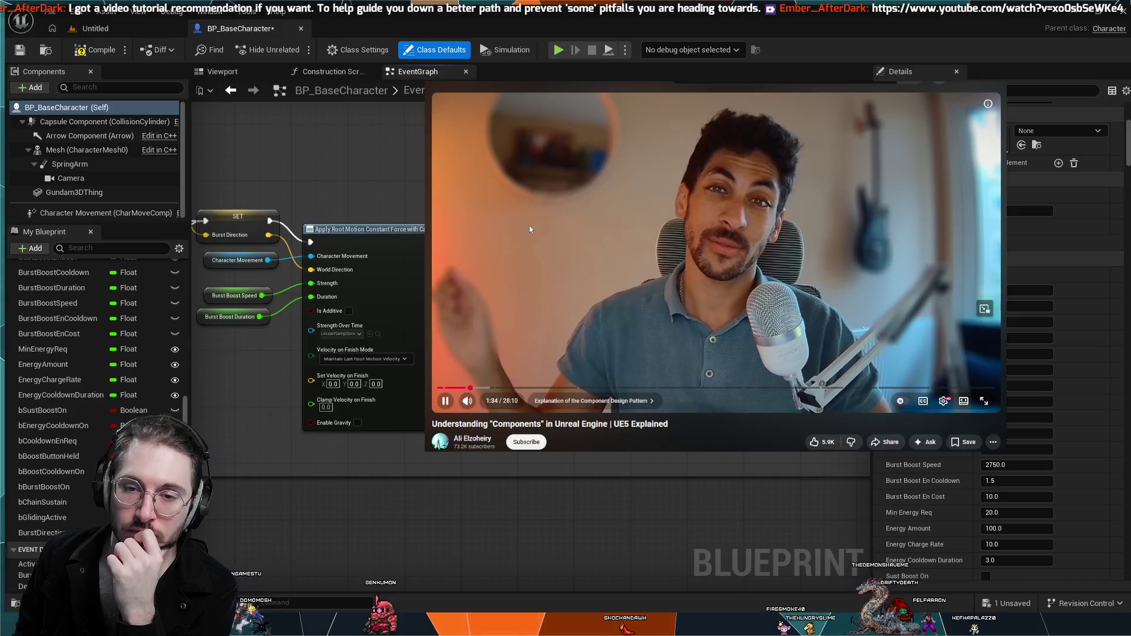
pyautogui.click(531, 225)
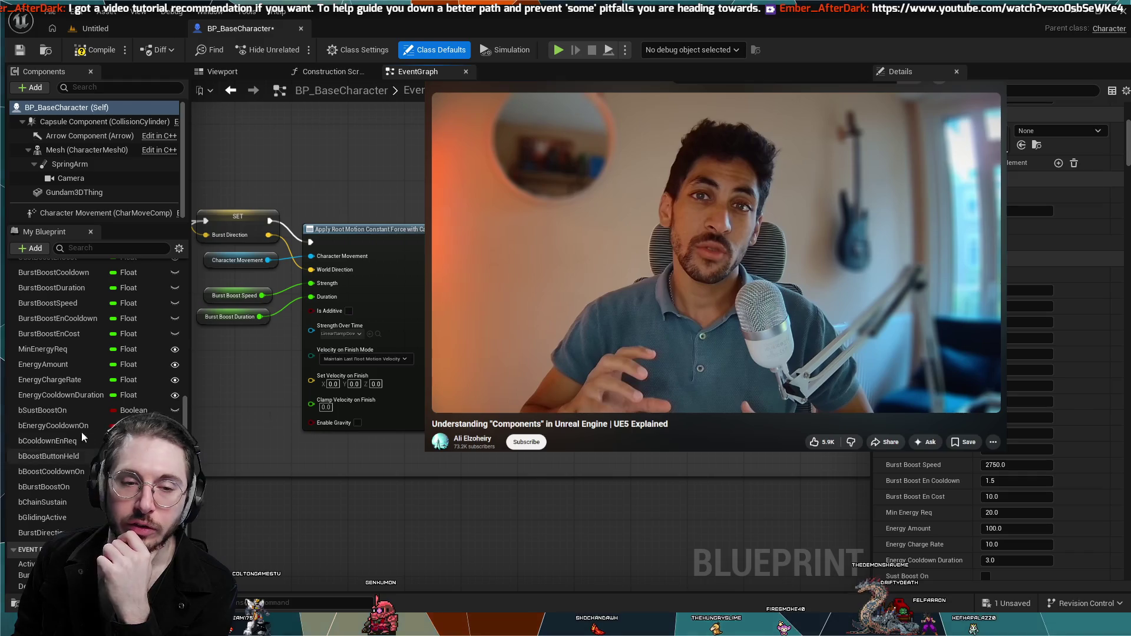
# - Play through the Modularity, Flexibility and Separation Of Concerns slide, stopping at 2:30
pyautogui.scroll(4, 76, 411)
pyautogui.scroll(1, 76, 412)
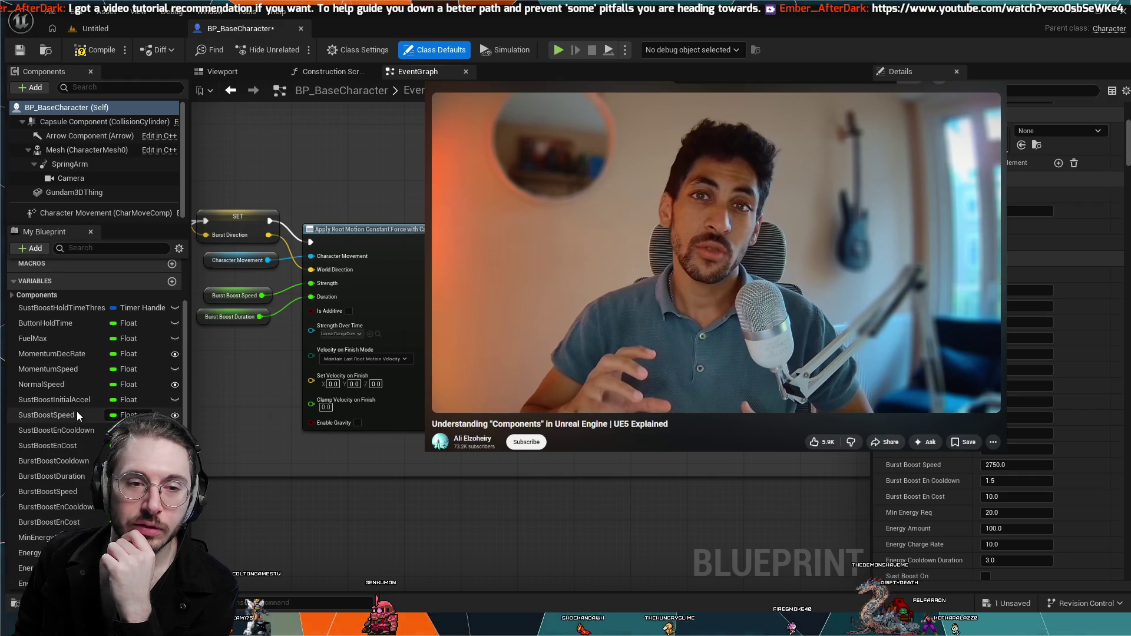
pyautogui.scroll(-3, 76, 412)
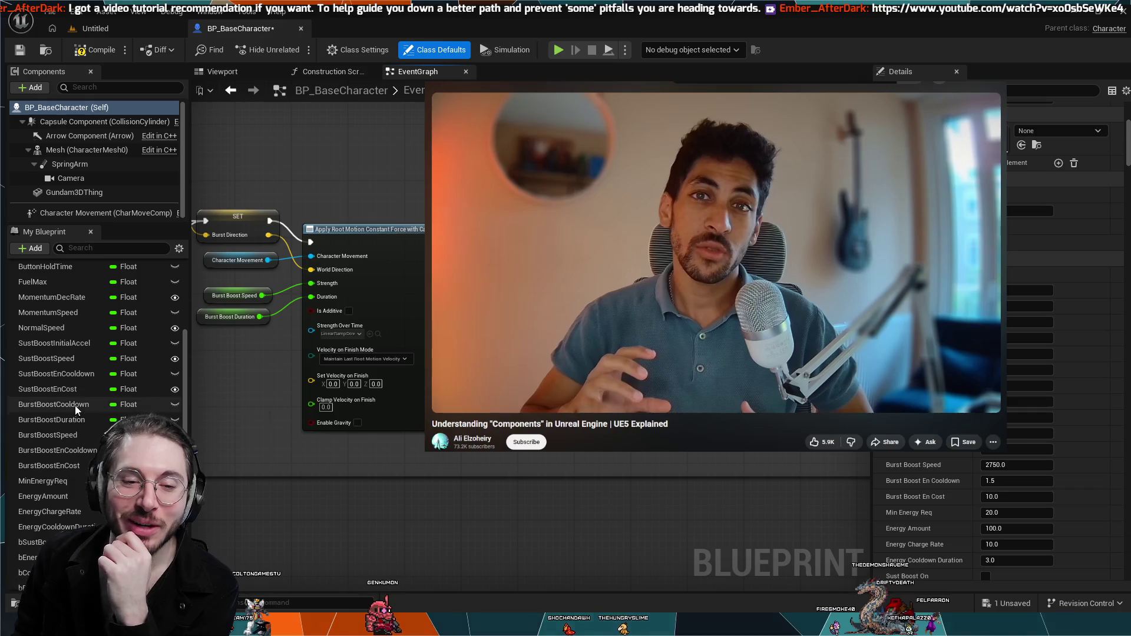
pyautogui.scroll(-1, 62, 433)
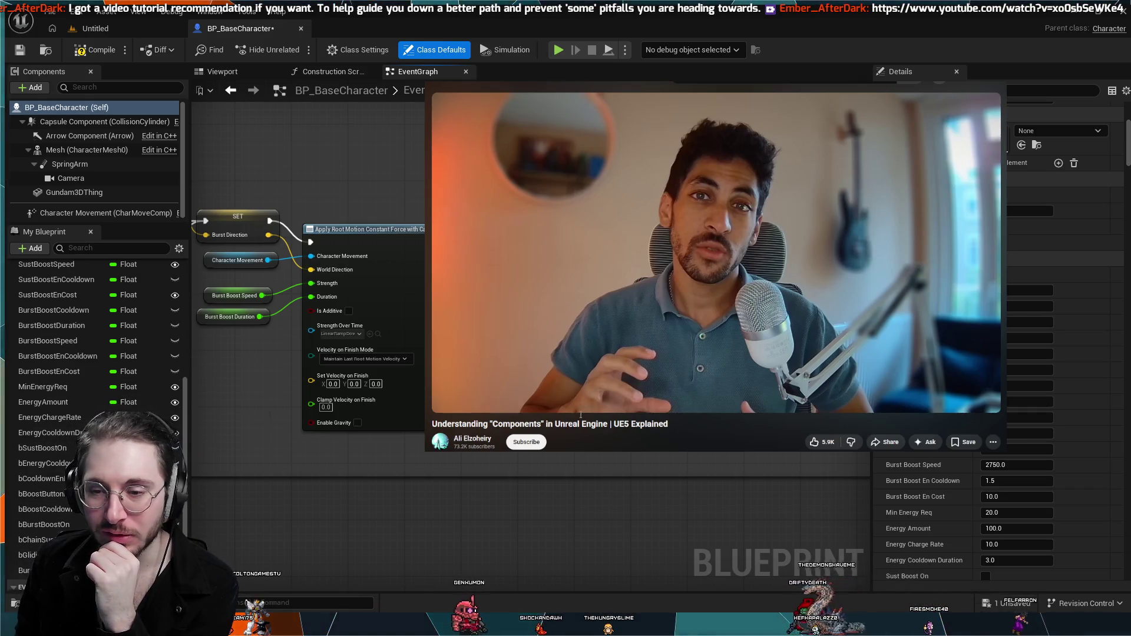
pyautogui.click(718, 323)
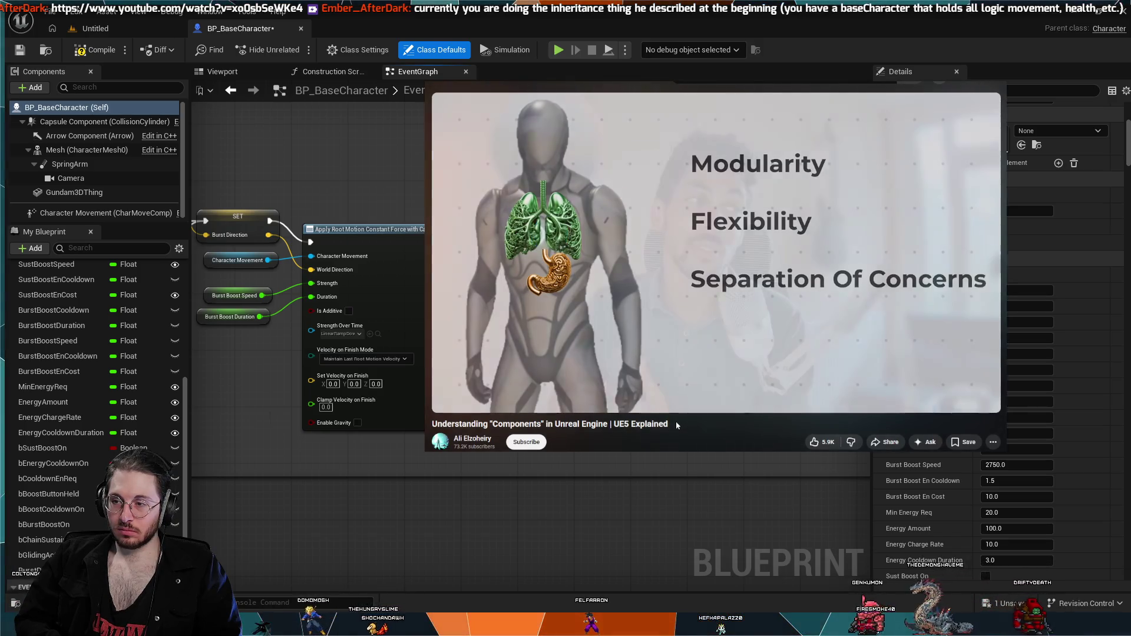
pyautogui.click(827, 334)
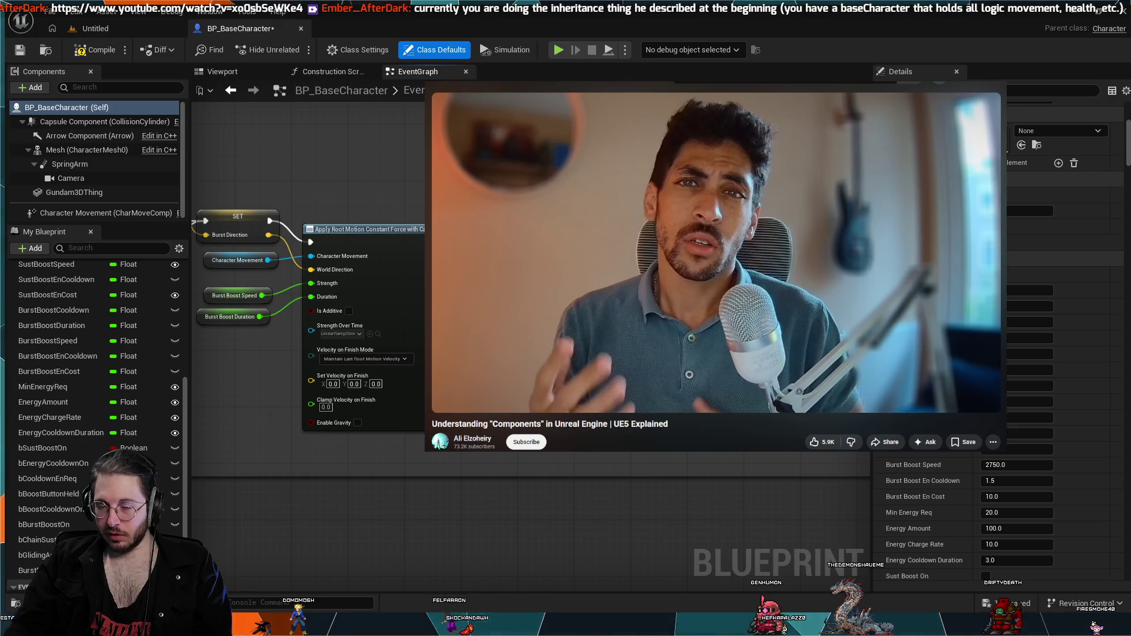
pyautogui.scroll(-4, 801, 450)
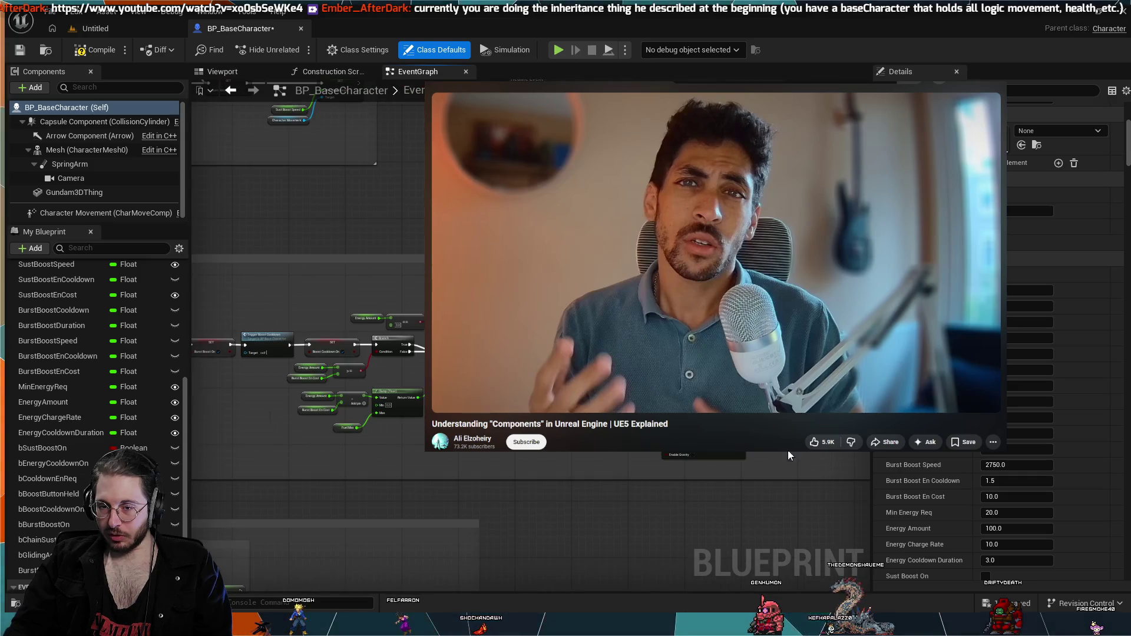
# - Move the Event Graph view from the Sustained Boost group to the IA_Boost event and Burst Boost nodes
pyautogui.scroll(-4, 801, 450)
pyautogui.scroll(3, 545, 496)
pyautogui.moveTo(334, 275); pyautogui.dragTo(323, 416)
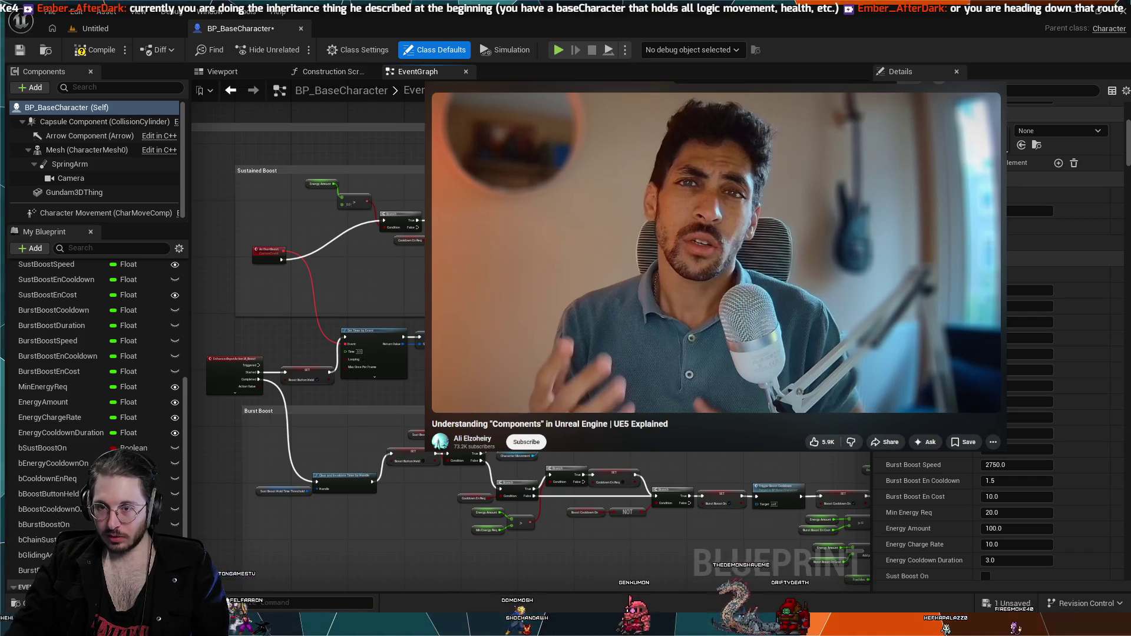
pyautogui.scroll(1, 453, 383)
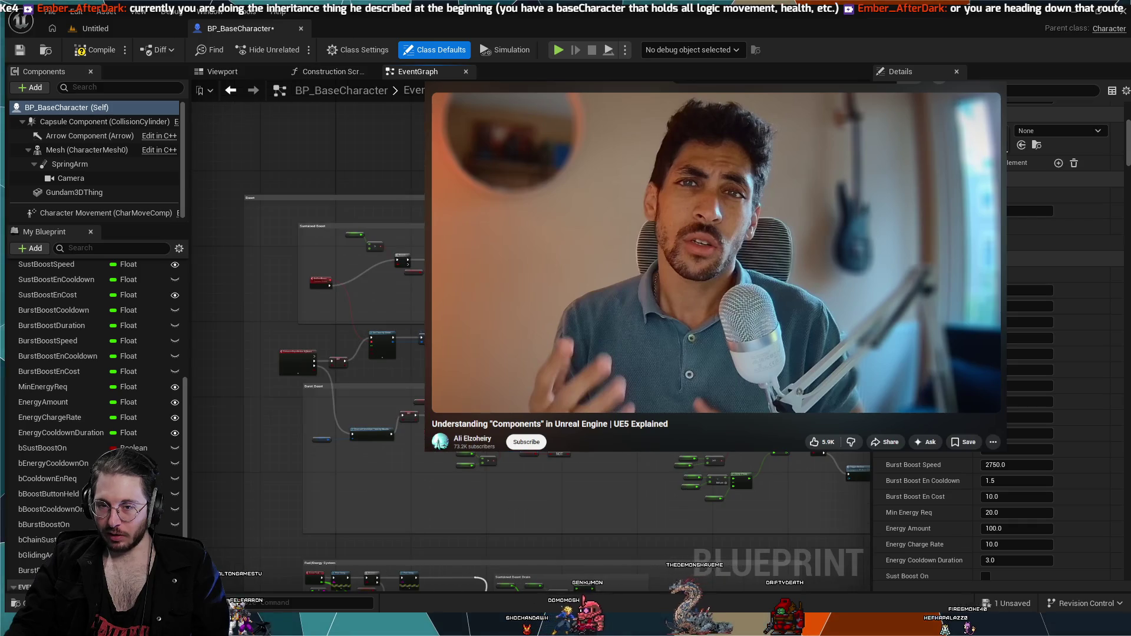
pyautogui.scroll(1, 452, 383)
pyautogui.moveTo(77, 326); pyautogui.dragTo(226, 332)
pyautogui.moveTo(265, 376); pyautogui.dragTo(359, 373)
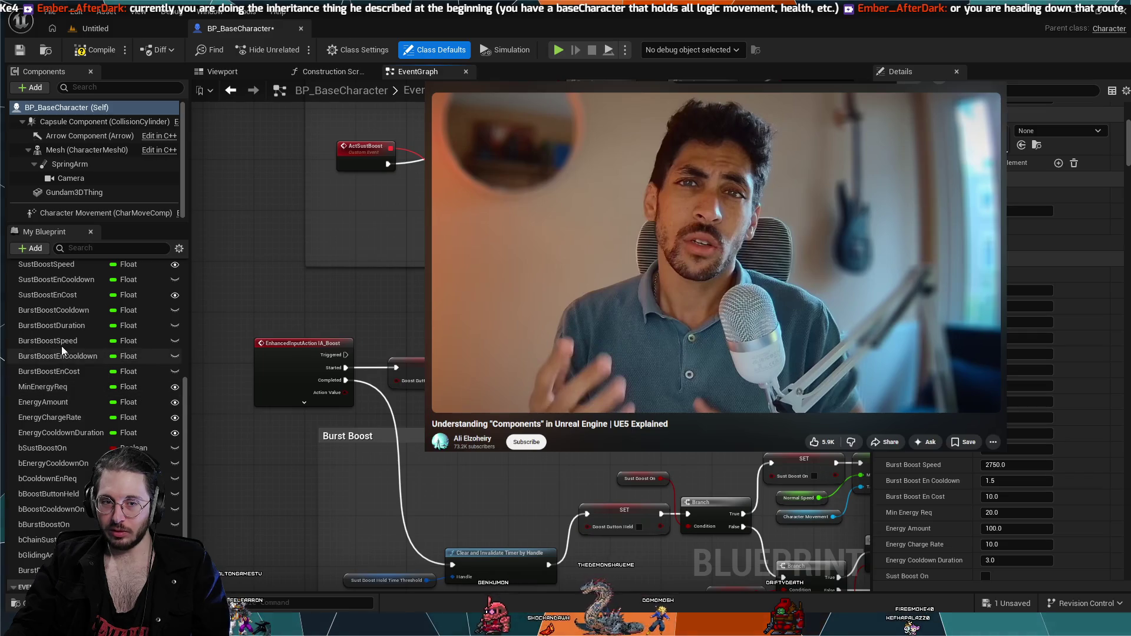
pyautogui.scroll(1, 54, 283)
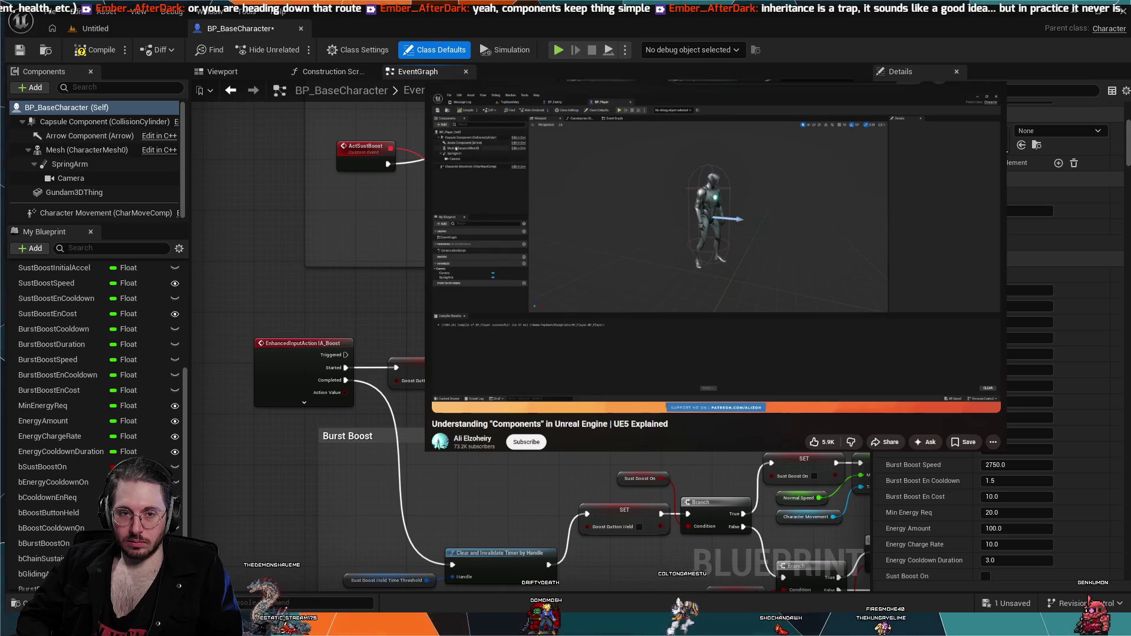
# - Let the tutorial play on, then stop it on the component blueprint's Take Damage event graph
pyautogui.press('space')
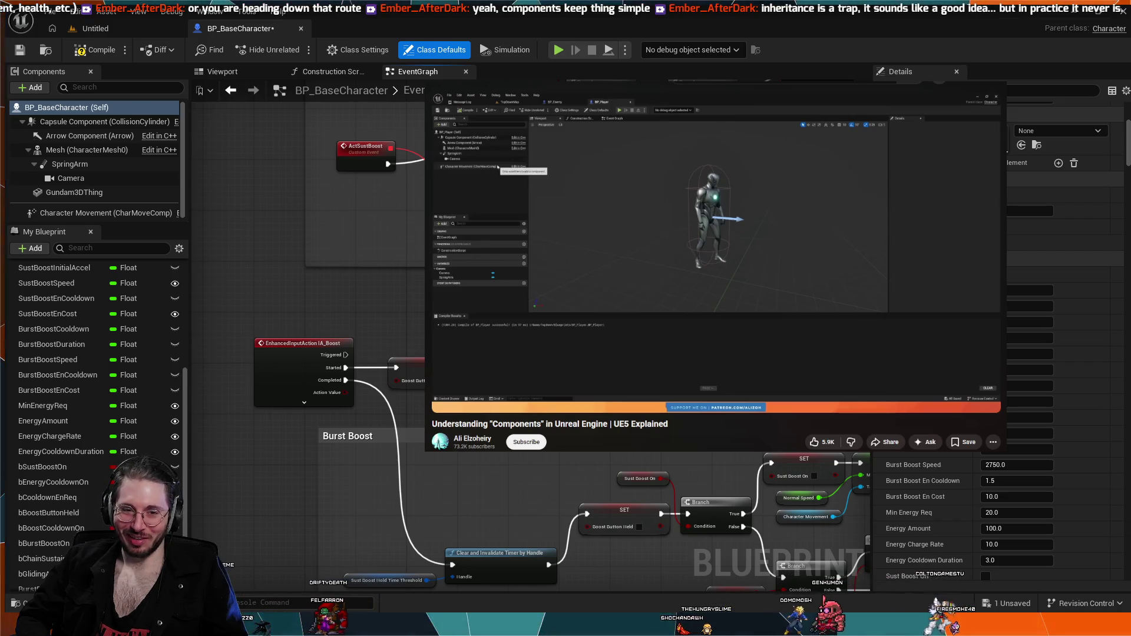
pyautogui.press('space')
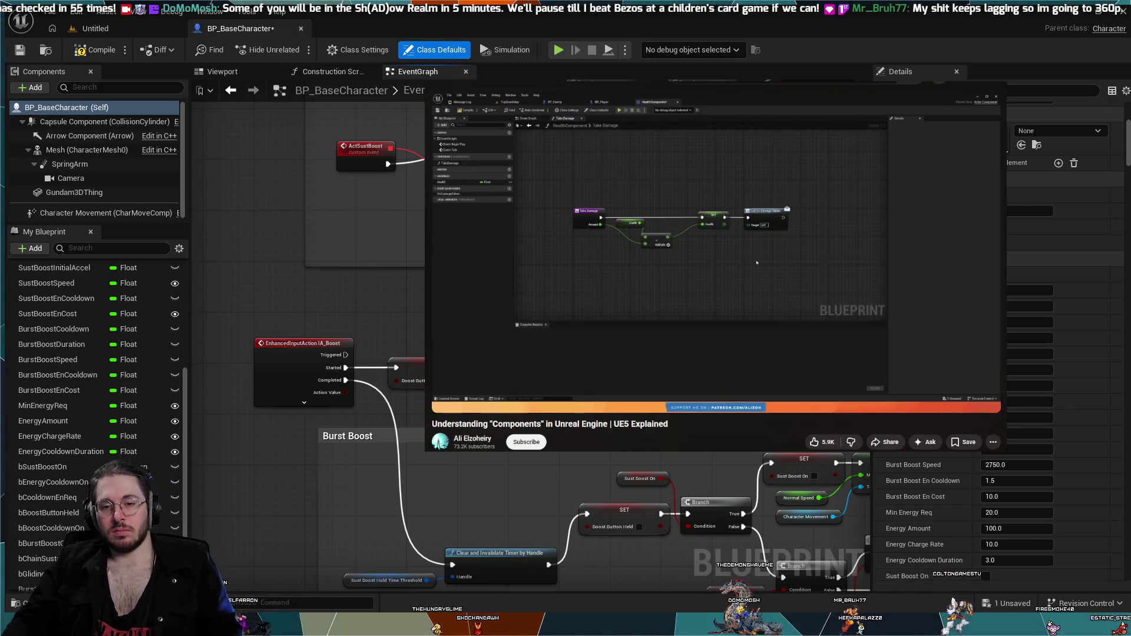
pyautogui.press('space')
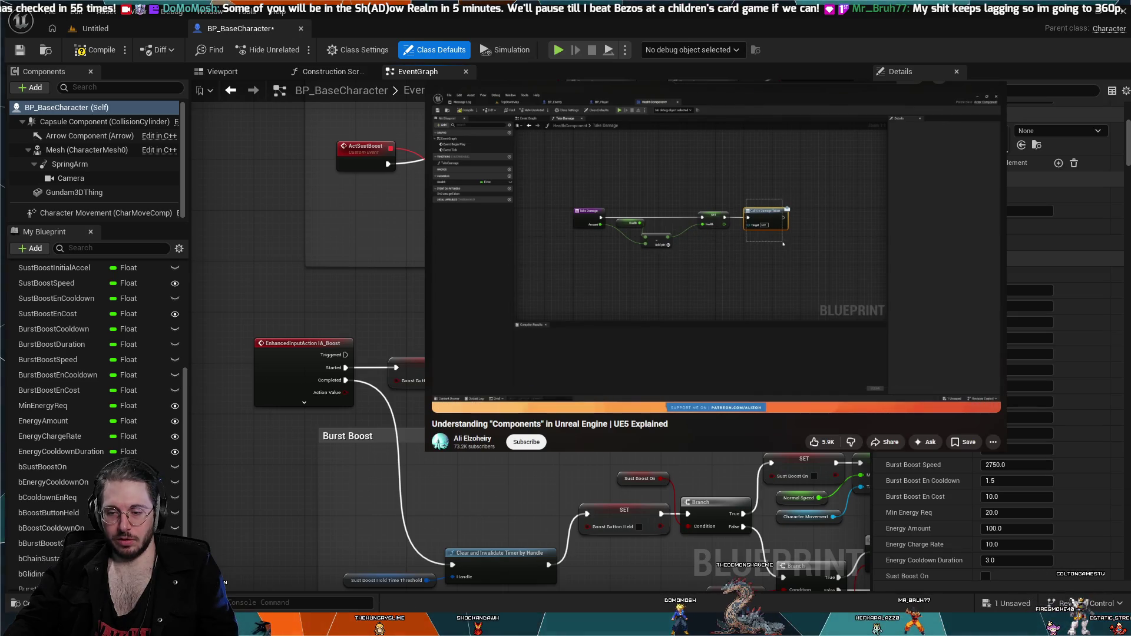
pyautogui.scroll(4, 44, 349)
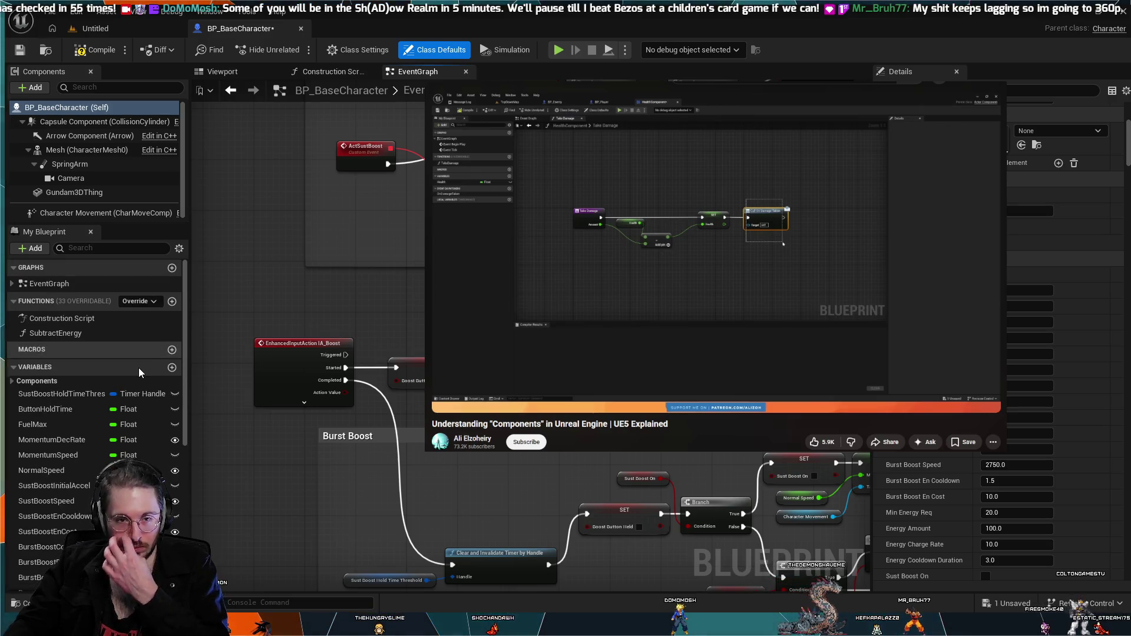
# - Pan to the Boost Cooldown Event and delete its Burst Boost Cooldown getter node
pyautogui.scroll(-5, 139, 372)
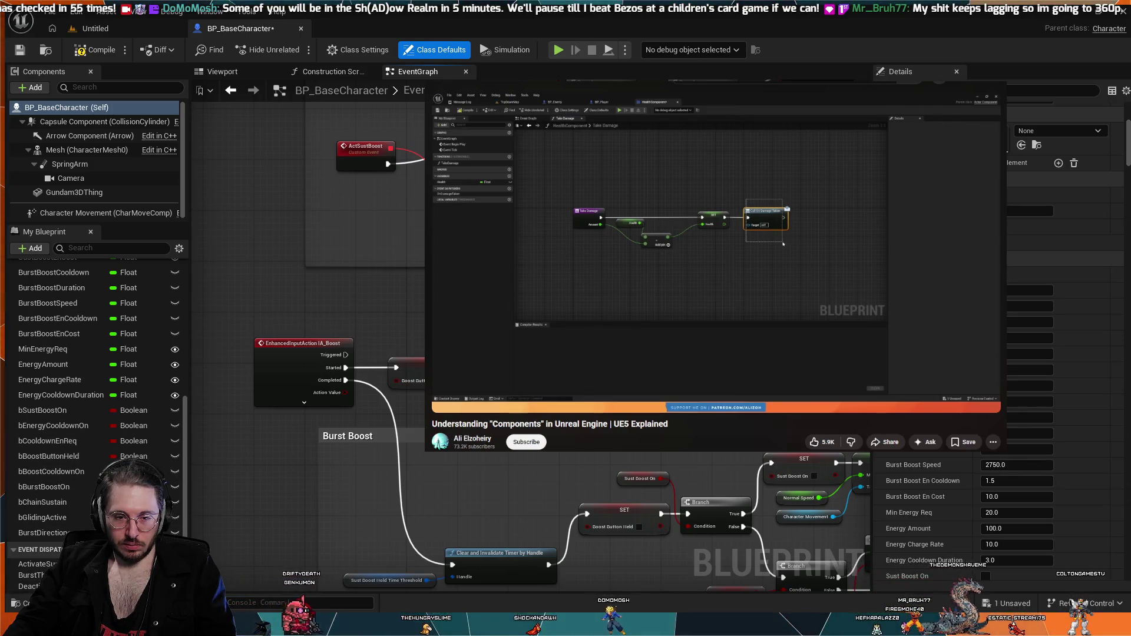
pyautogui.moveTo(707, 518); pyautogui.dragTo(254, 282)
pyautogui.moveTo(353, 294)
pyautogui.mouseDown()
pyautogui.moveTo(365, 353)
pyautogui.moveTo(412, 448)
pyautogui.moveTo(382, 382)
pyautogui.moveTo(182, 313)
pyautogui.mouseUp()
pyautogui.moveTo(531, 501)
pyautogui.mouseDown()
pyautogui.moveTo(333, 455)
pyautogui.moveTo(349, 346)
pyautogui.mouseUp()
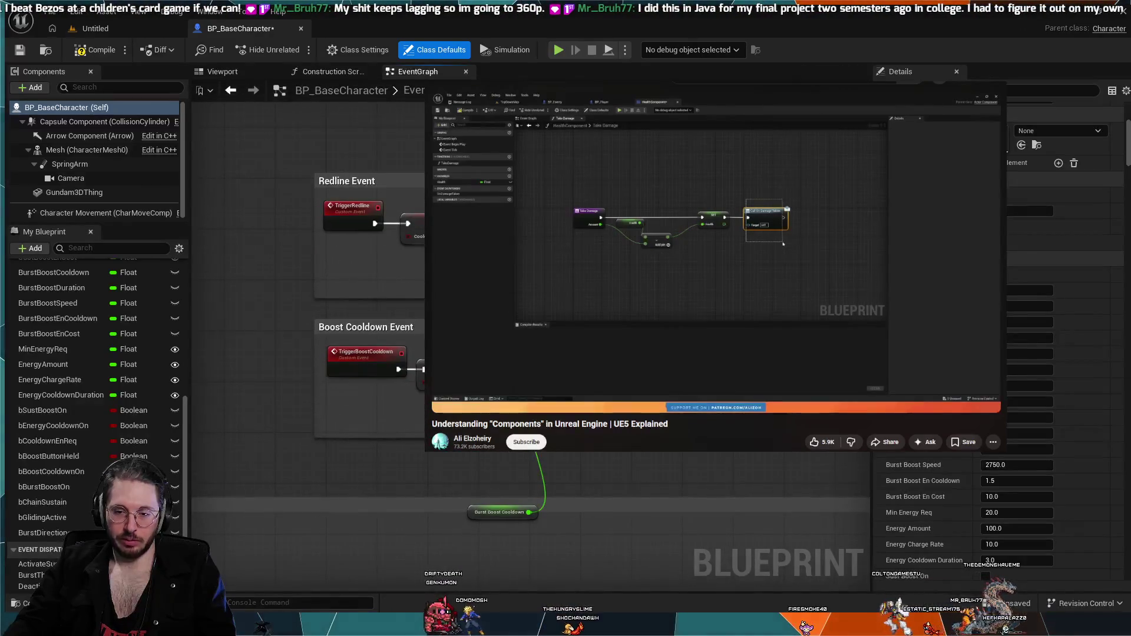
pyautogui.click(496, 506)
pyautogui.press('Delete')
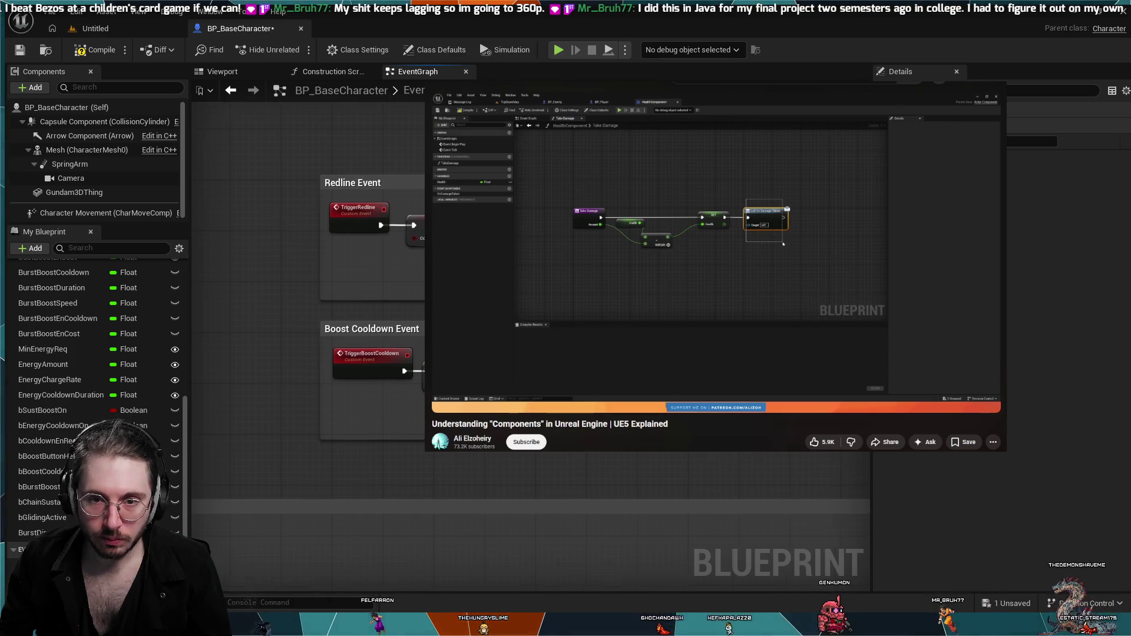
# - Nudge the Energy Amount node near the root motion nodes, then undo the move
pyautogui.moveTo(278, 215); pyautogui.dragTo(101, 200)
pyautogui.moveTo(265, 248)
pyautogui.mouseDown()
pyautogui.moveTo(417, 210)
pyautogui.moveTo(407, 130)
pyautogui.moveTo(353, 282)
pyautogui.moveTo(330, 247)
pyautogui.moveTo(318, 271)
pyautogui.mouseUp()
pyautogui.scroll(3, 306, 324)
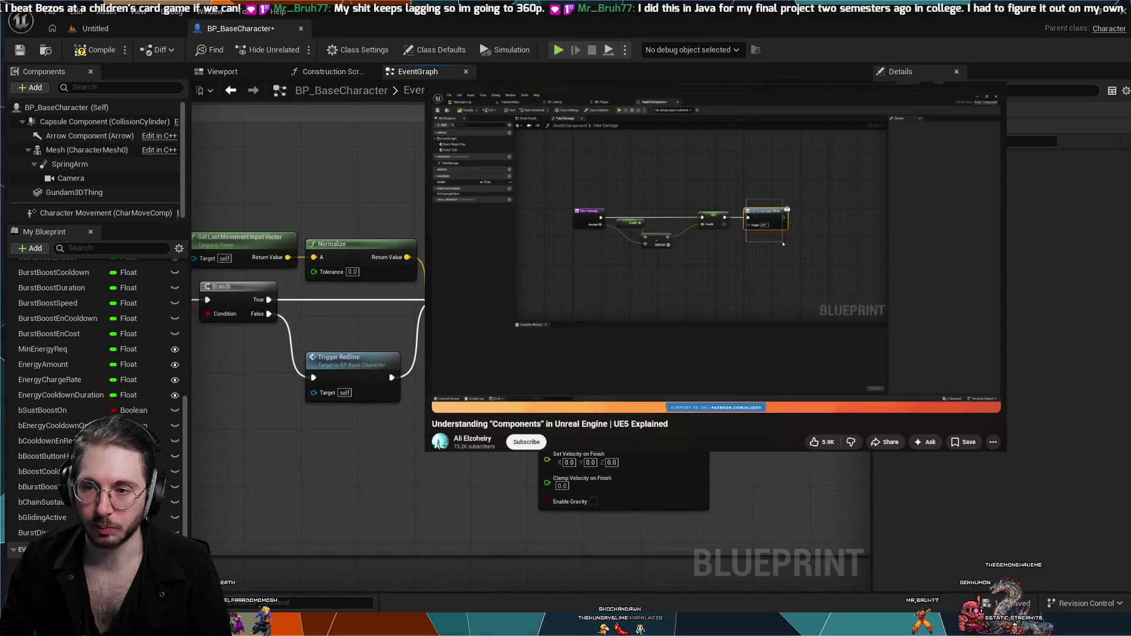
pyautogui.moveTo(389, 283)
pyautogui.mouseDown()
pyautogui.moveTo(244, 216)
pyautogui.moveTo(332, 218)
pyautogui.moveTo(409, 276)
pyautogui.moveTo(512, 279)
pyautogui.mouseUp()
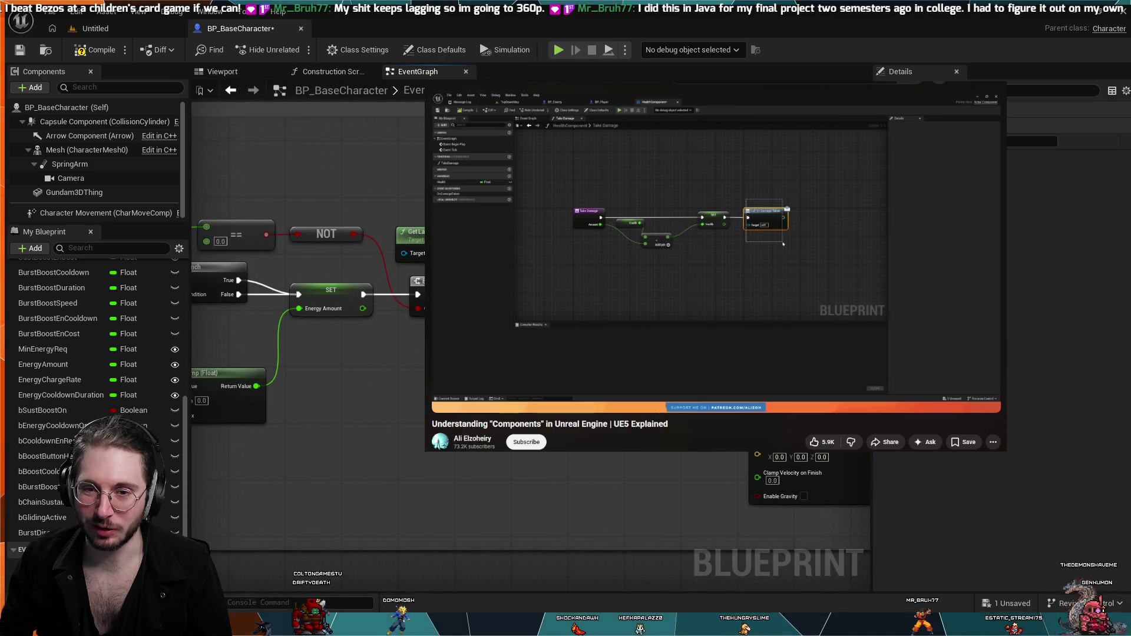
pyautogui.scroll(-5, 306, 341)
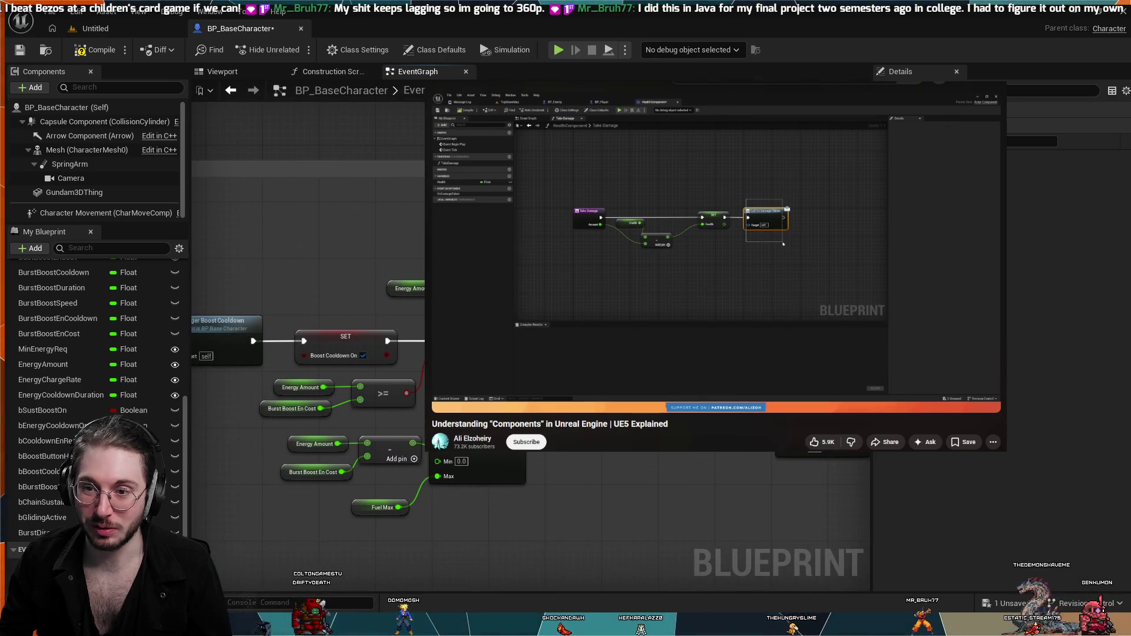
pyautogui.click(406, 288)
pyautogui.moveTo(407, 288); pyautogui.dragTo(417, 288)
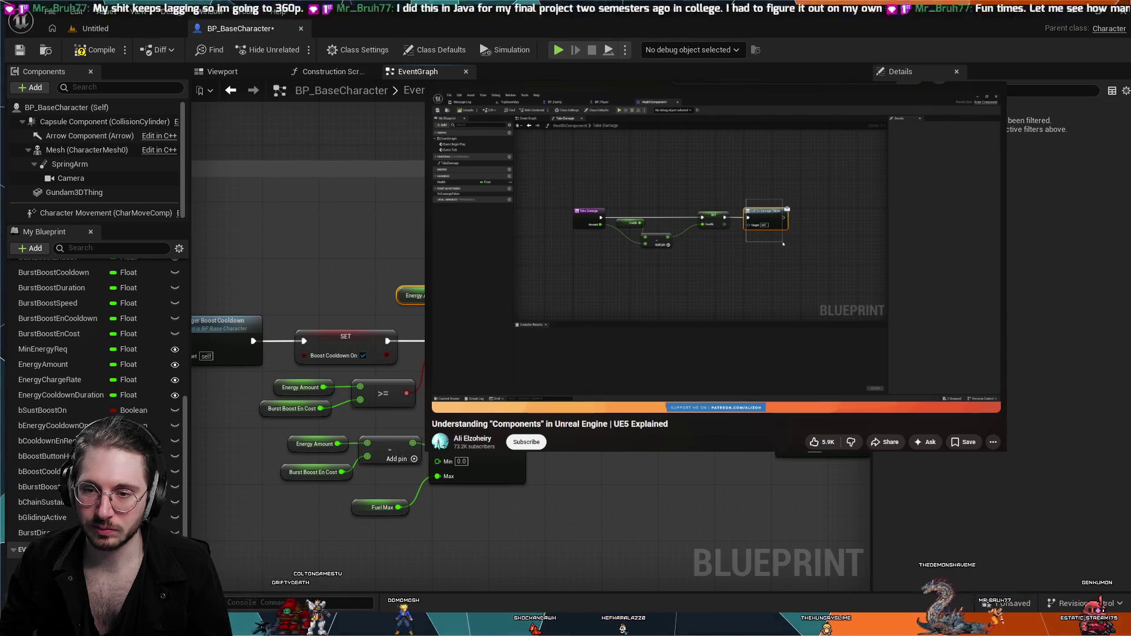
pyautogui.hotkey('ctrl', 'z')
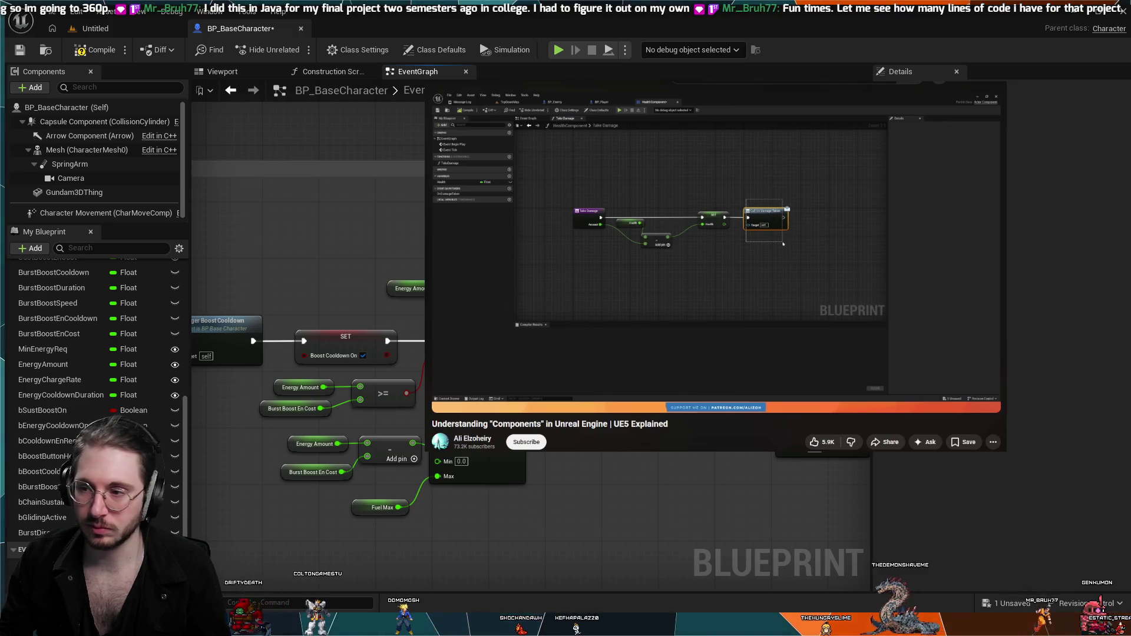
# - Zoom back out and centre the Redline and Boost Cooldown events
pyautogui.scroll(-3, 408, 344)
pyautogui.scroll(-3, 407, 344)
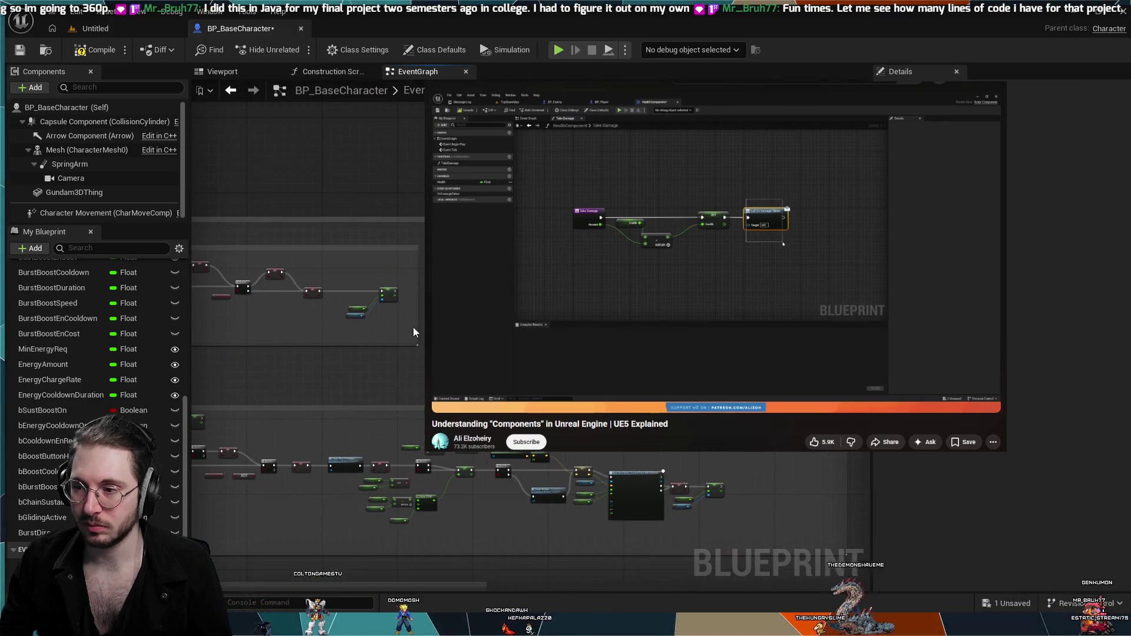
pyautogui.scroll(5, 408, 345)
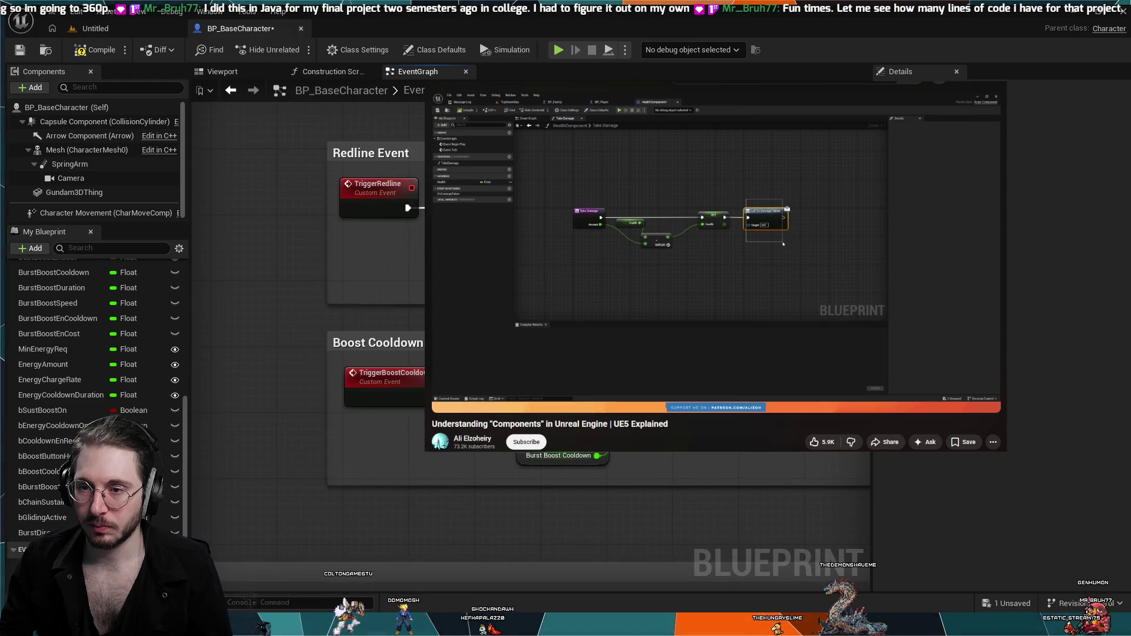
pyautogui.scroll(-2, 446, 280)
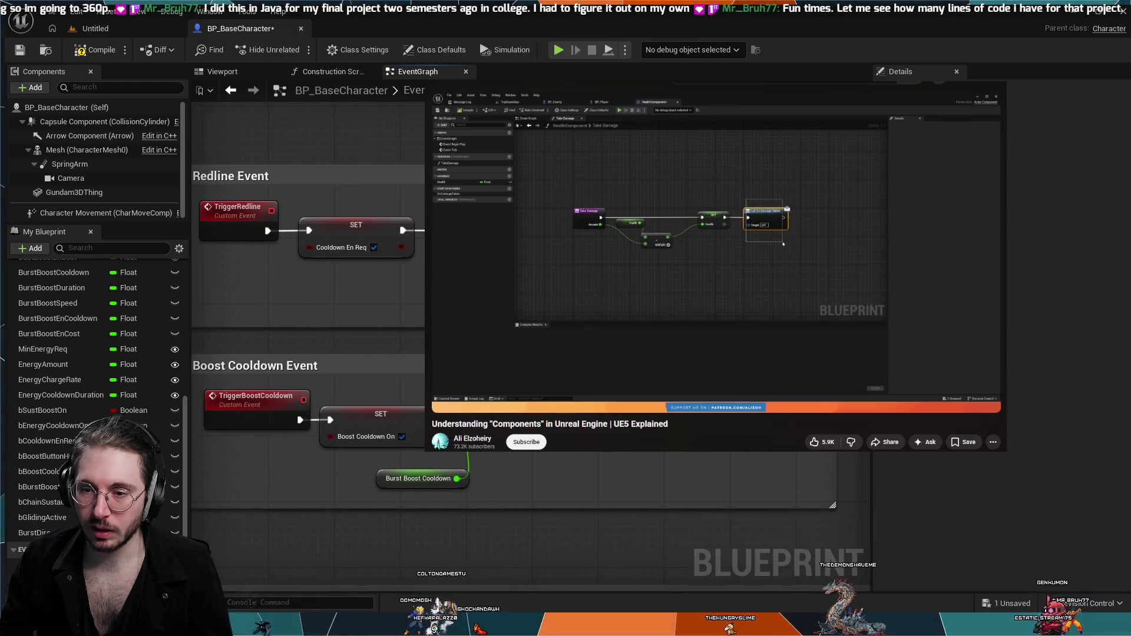
pyautogui.moveTo(446, 280)
pyautogui.mouseDown()
pyautogui.moveTo(470, 285)
pyautogui.moveTo(418, 285)
pyautogui.mouseUp()
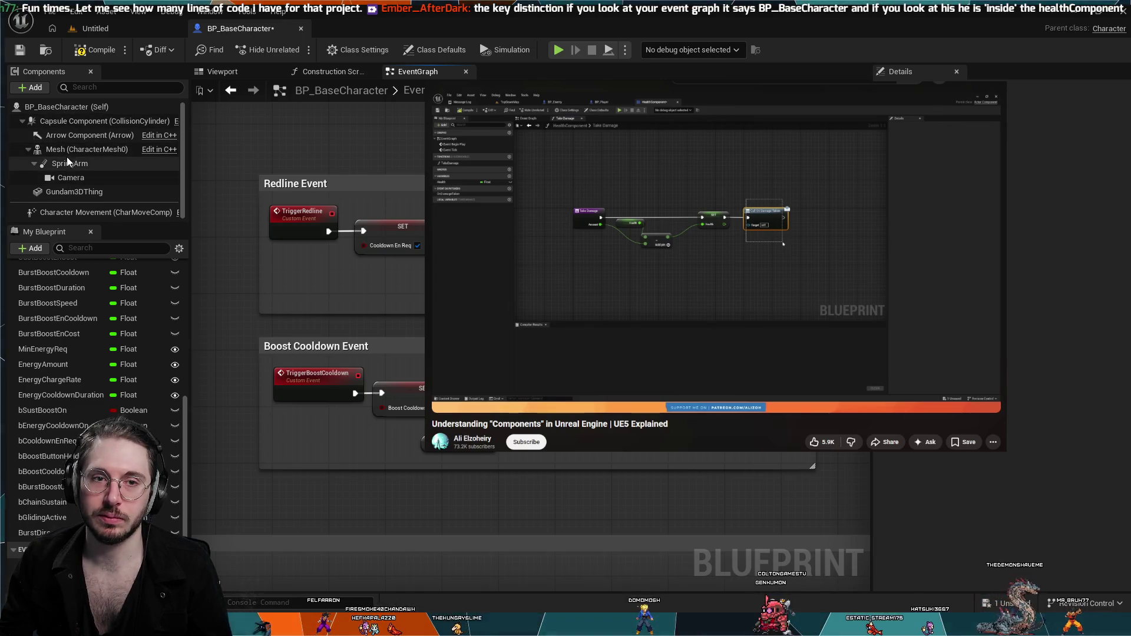
# - Inspect Capsule Component and Gundam3DThing, return to BP_BaseCharacter Class Defaults, and resume the tutorial
pyautogui.click(75, 121)
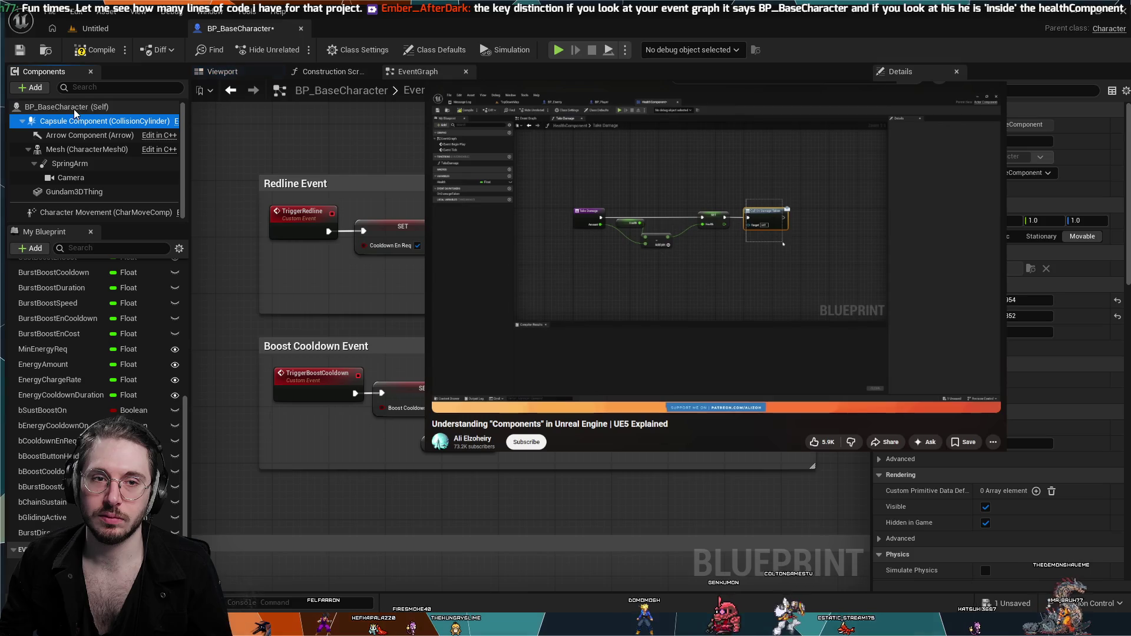
pyautogui.click(73, 108)
pyautogui.click(64, 191)
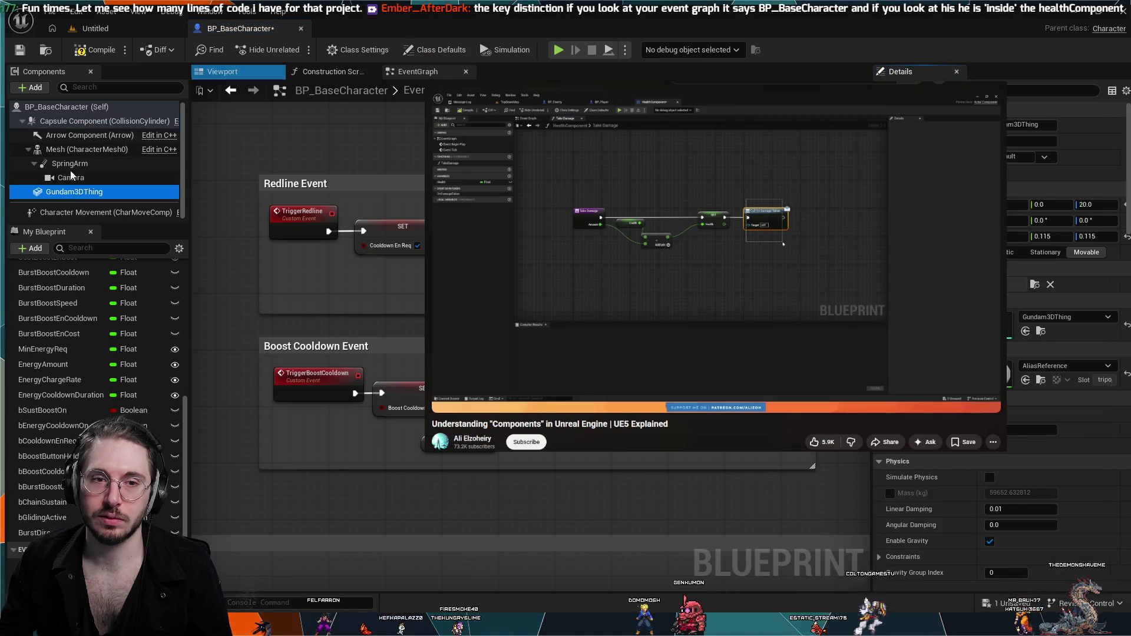
pyautogui.click(55, 107)
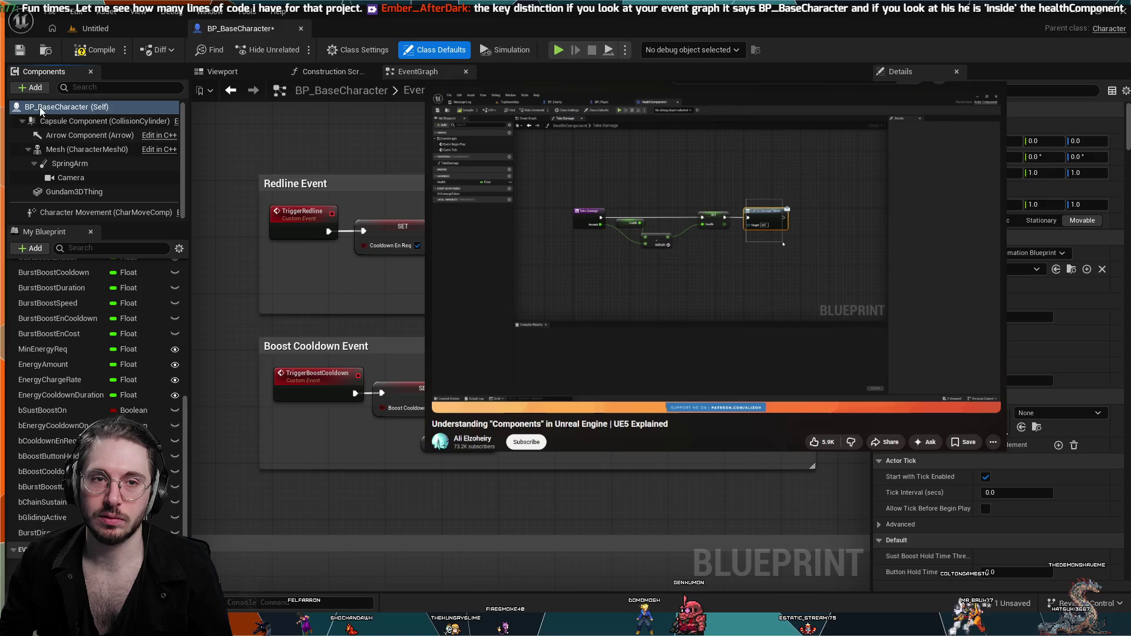
pyautogui.click(478, 211)
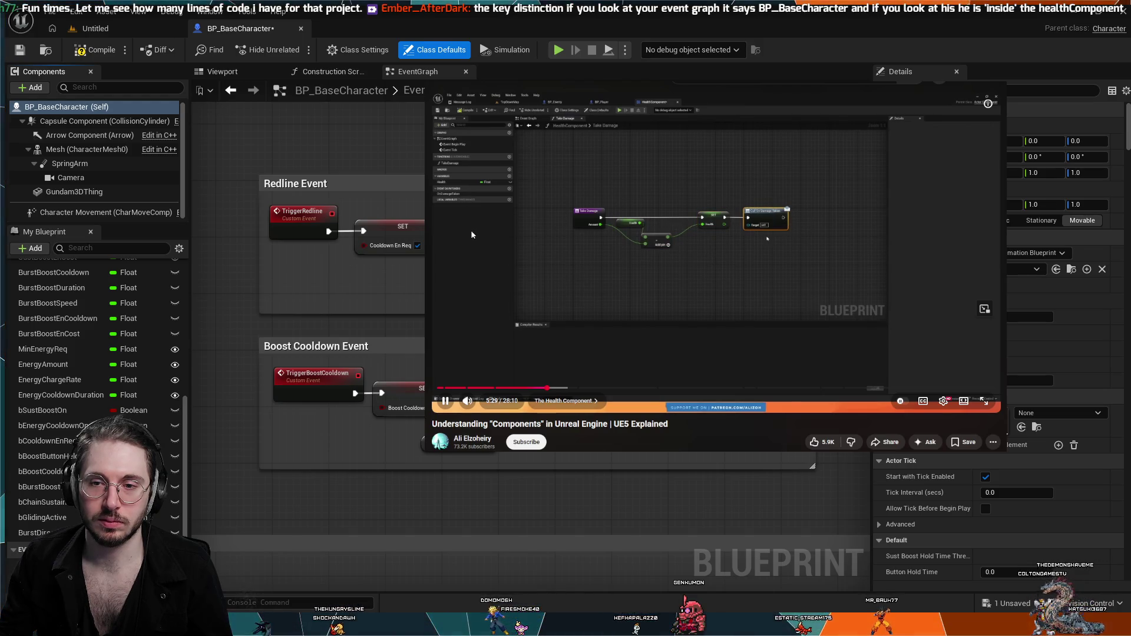
# - Stop the tutorial around 5:30 on its Take Damage event graph
pyautogui.click(503, 246)
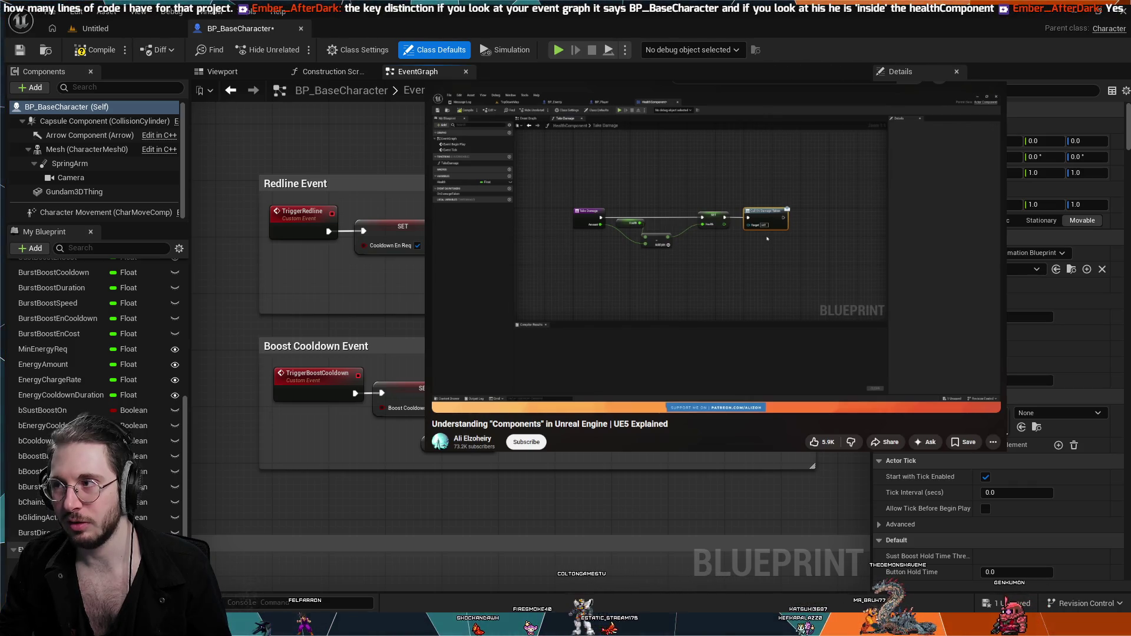
pyautogui.scroll(-2, 684, 471)
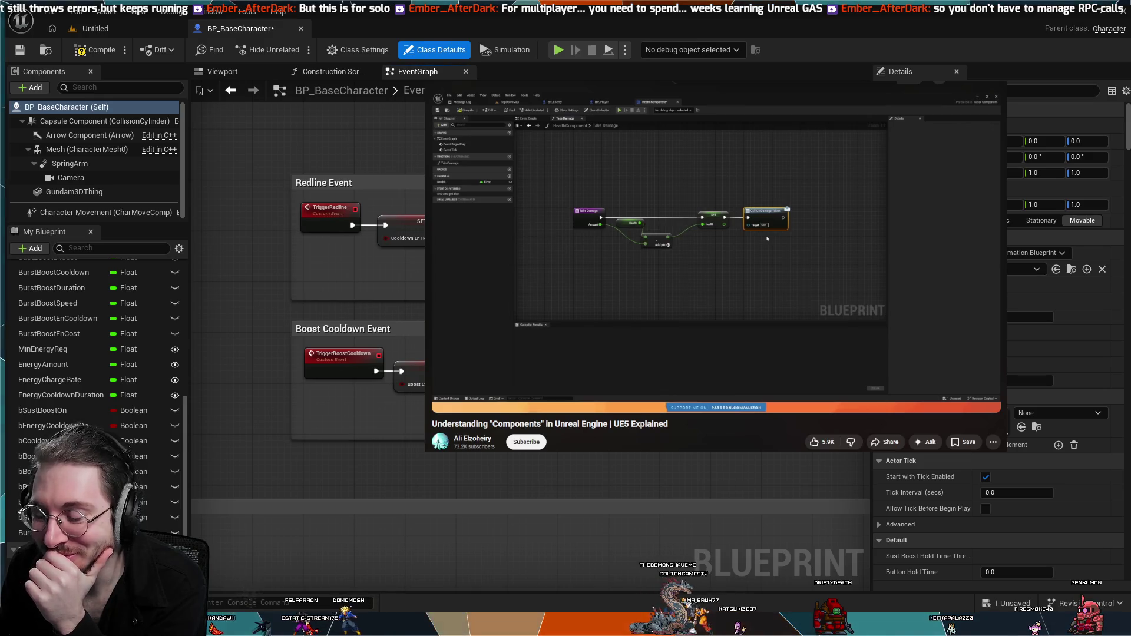
pyautogui.scroll(2, 718, 269)
pyautogui.scroll(-2, 718, 269)
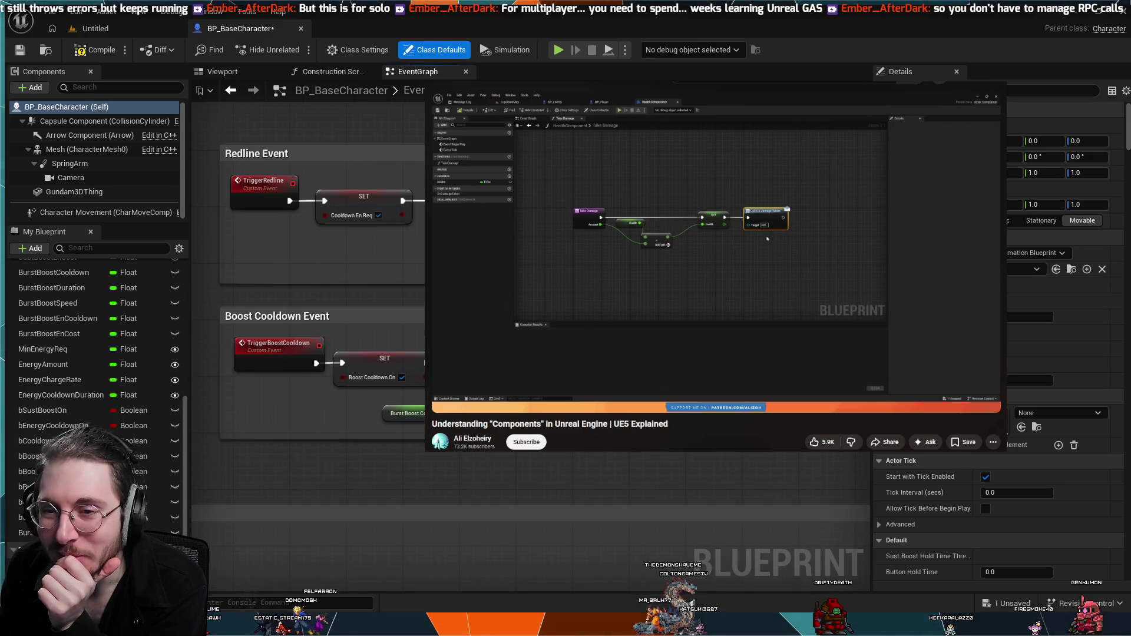
pyautogui.moveTo(717, 269); pyautogui.dragTo(682, 277)
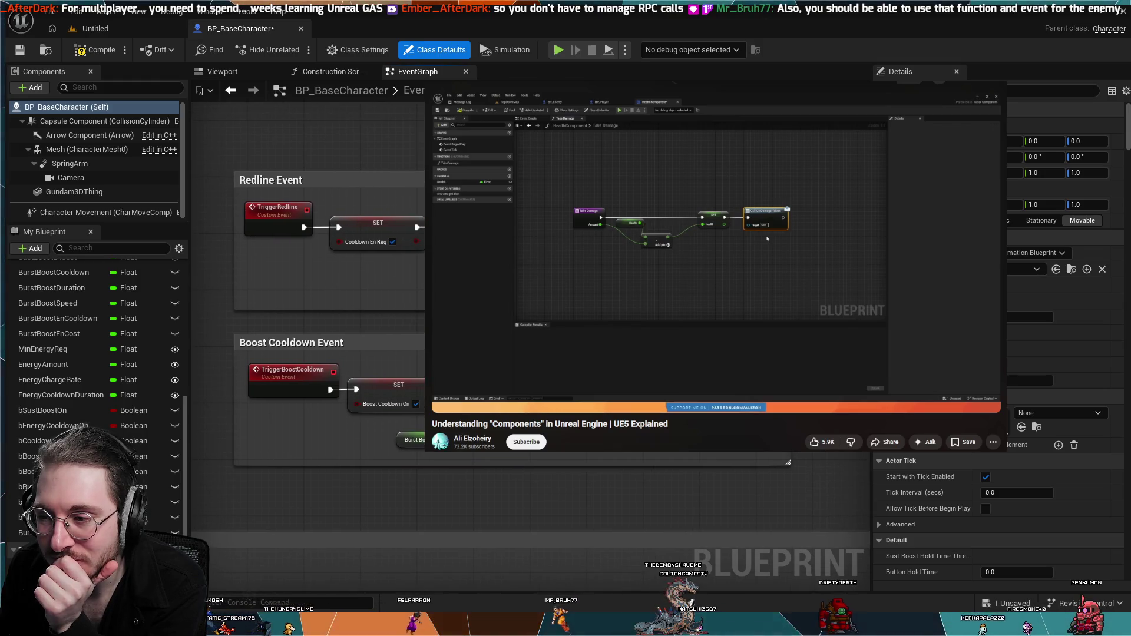
pyautogui.moveTo(682, 276); pyautogui.dragTo(675, 274)
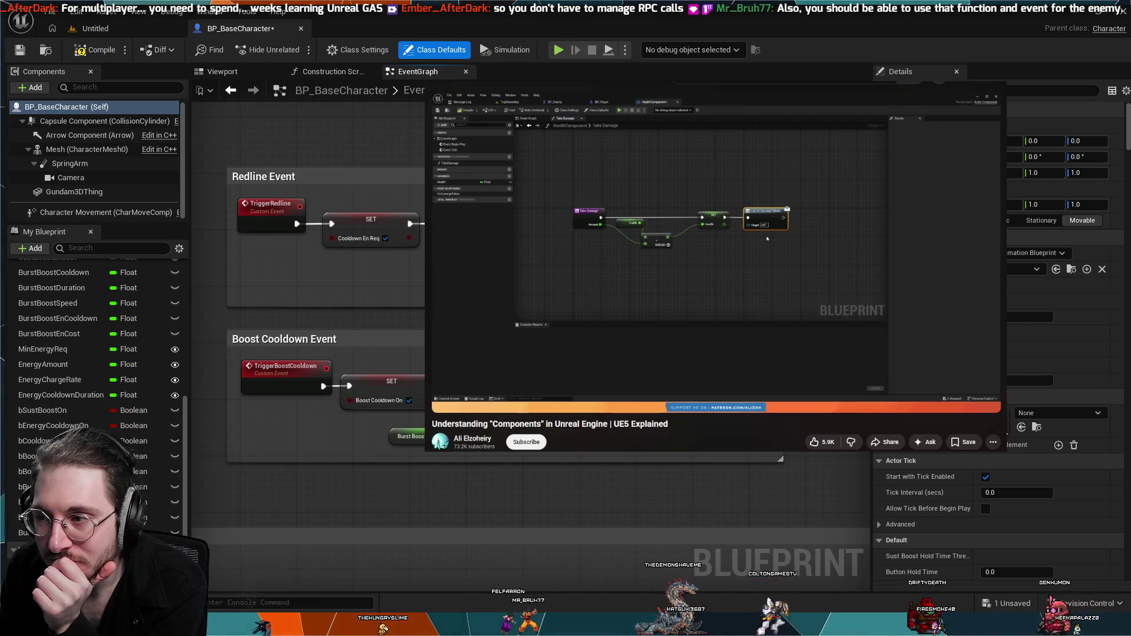
pyautogui.moveTo(675, 273); pyautogui.dragTo(702, 284)
pyautogui.moveTo(245, 539)
pyautogui.mouseDown()
pyautogui.moveTo(286, 539)
pyautogui.moveTo(147, 538)
pyautogui.mouseUp()
pyautogui.scroll(-2, 245, 538)
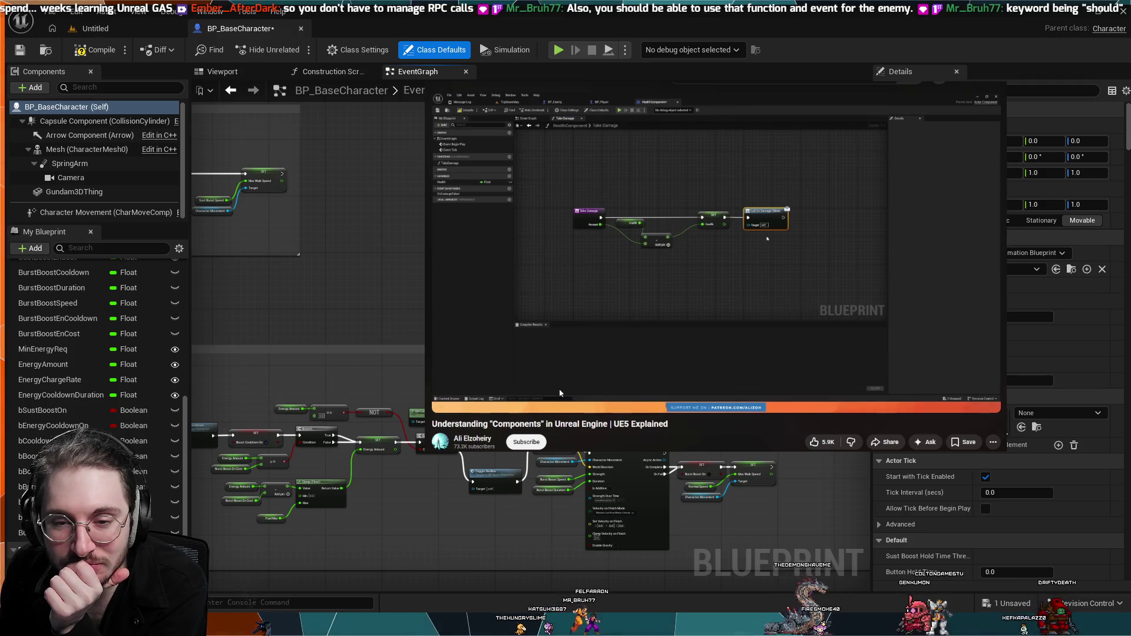
pyautogui.moveTo(607, 314)
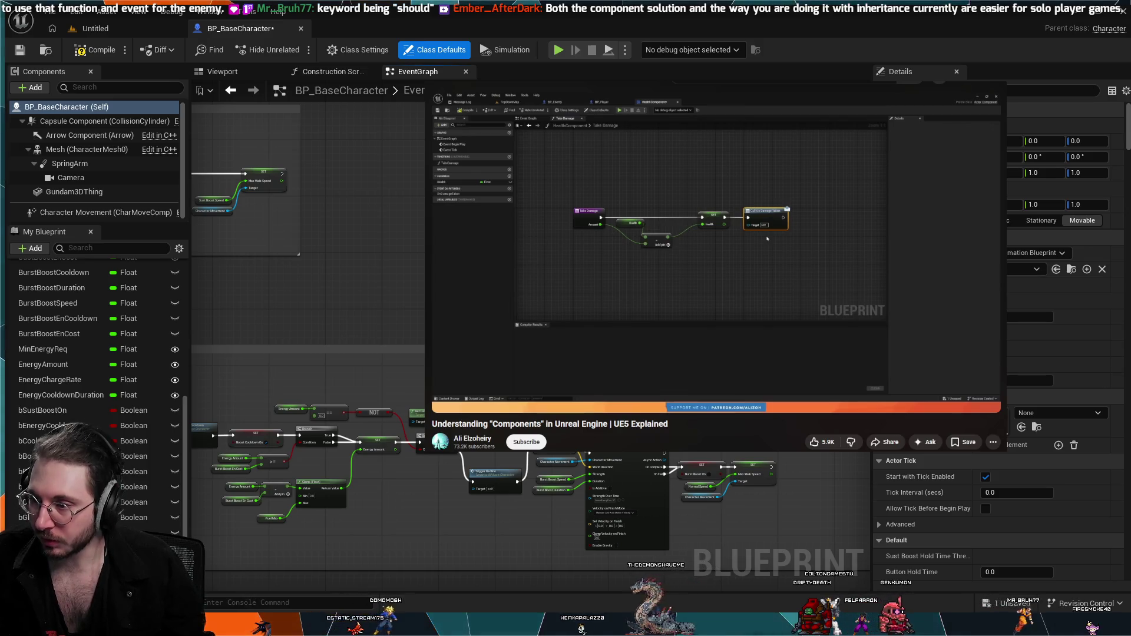
pyautogui.moveTo(692, 275)
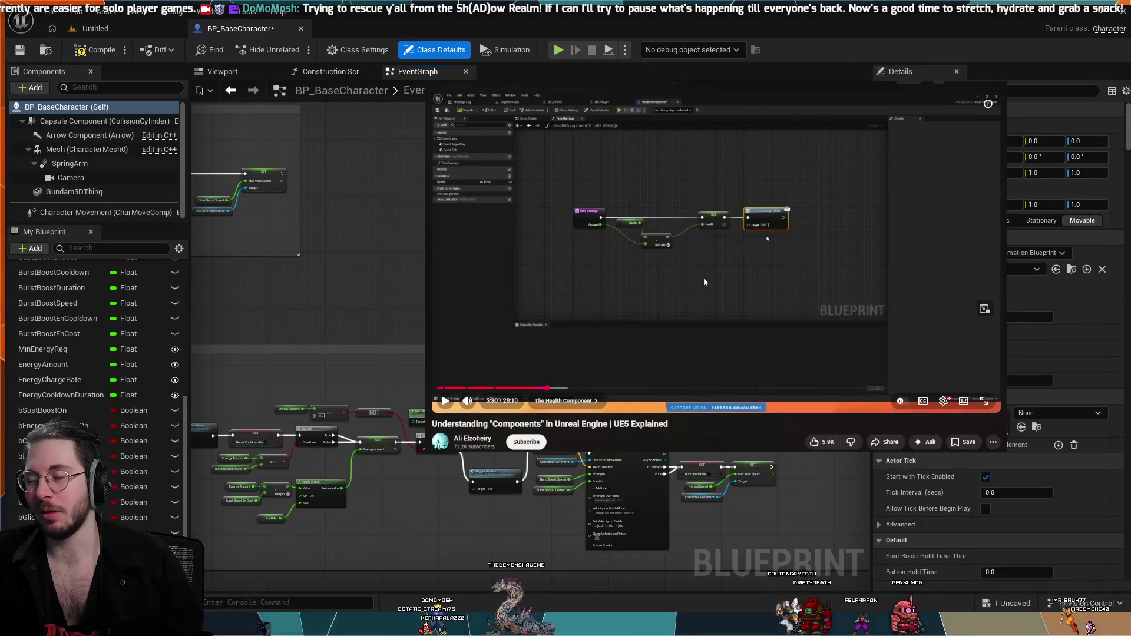
# - Let the components tutorial play past its Take Damage graph, then pause it on BP_Player's viewport
pyautogui.click(700, 266)
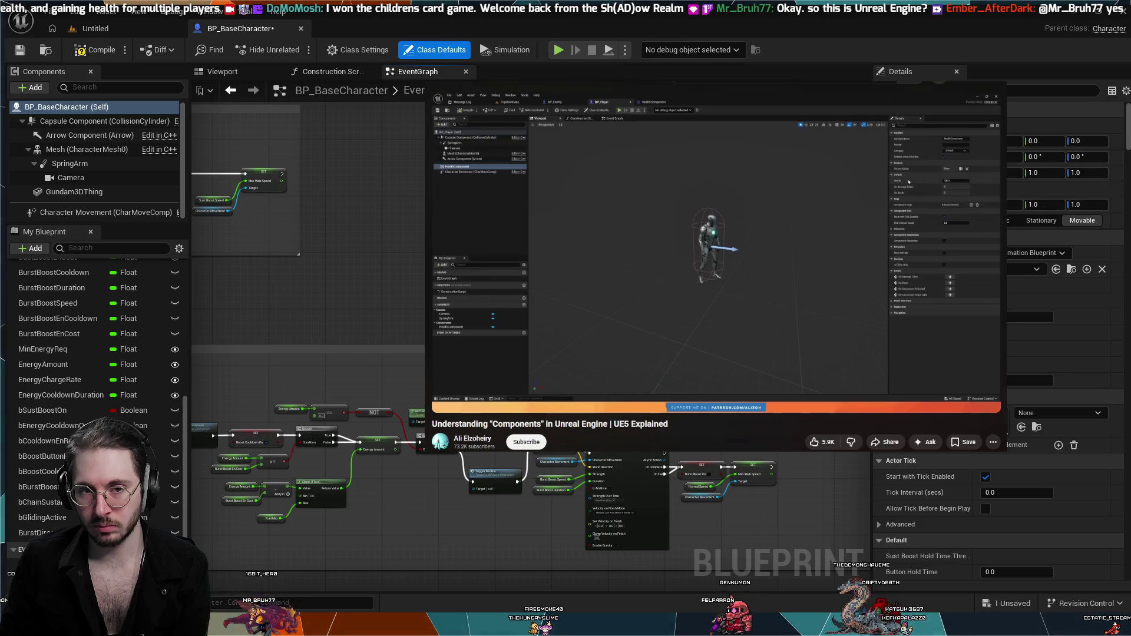
pyautogui.press('space')
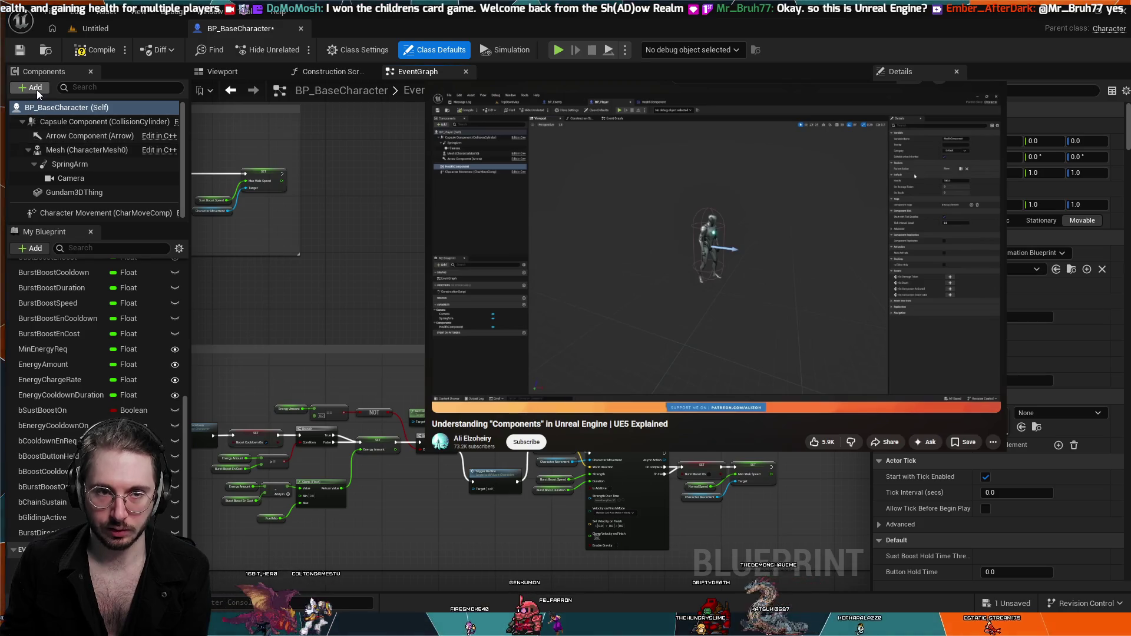
pyautogui.scroll(-4, 726, 473)
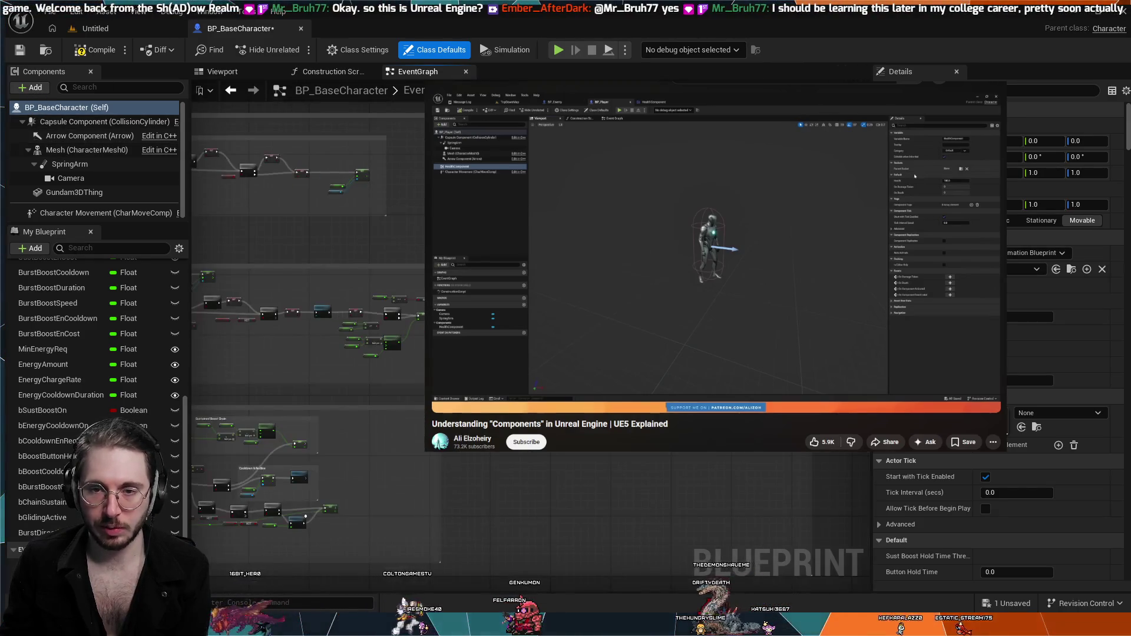
# - Pan the BP_BaseCharacter Event Graph slightly right and zoom out to fit the boost node groups
pyautogui.moveTo(726, 474); pyautogui.dragTo(758, 477)
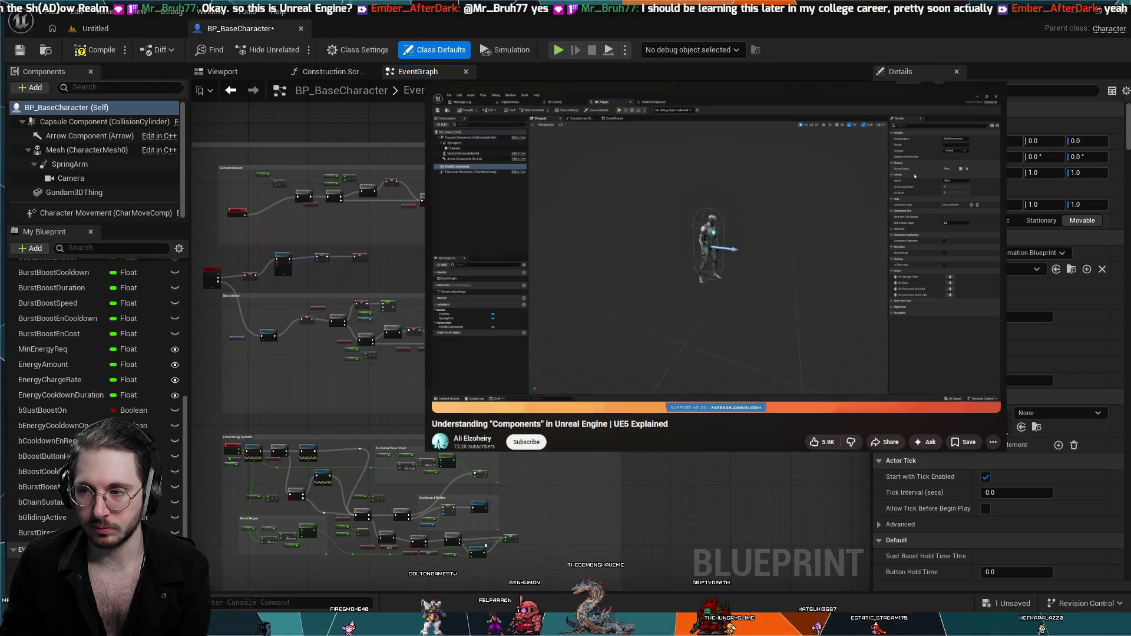
pyautogui.scroll(-1, 450, 312)
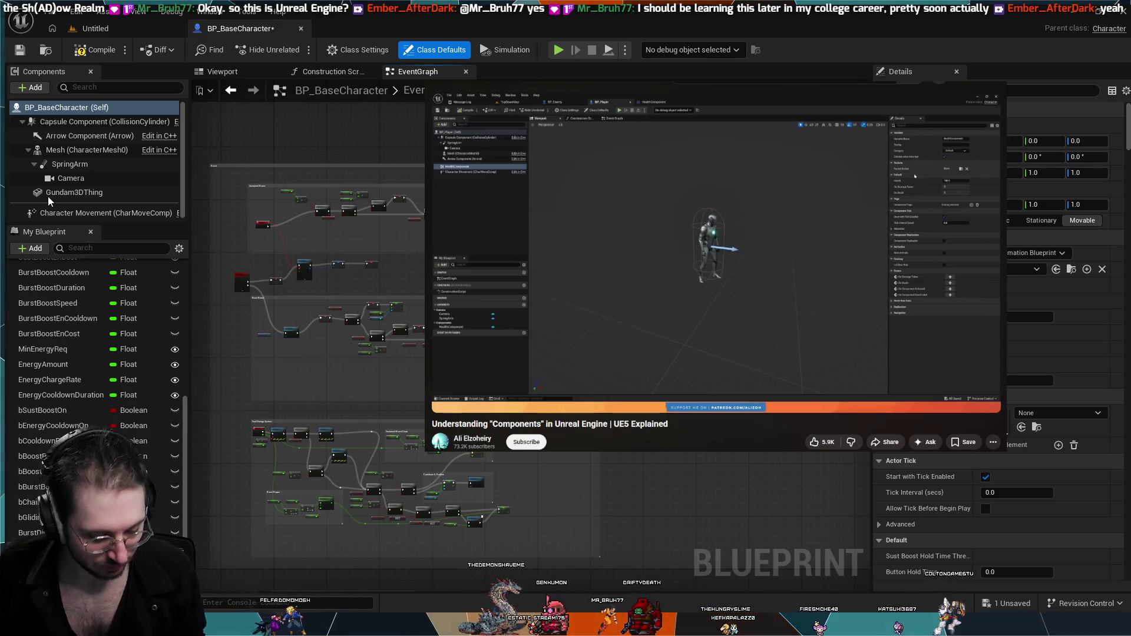
# - Seek the components tutorial back to 1:25, then forward to about 3:13
pyautogui.moveTo(536, 219)
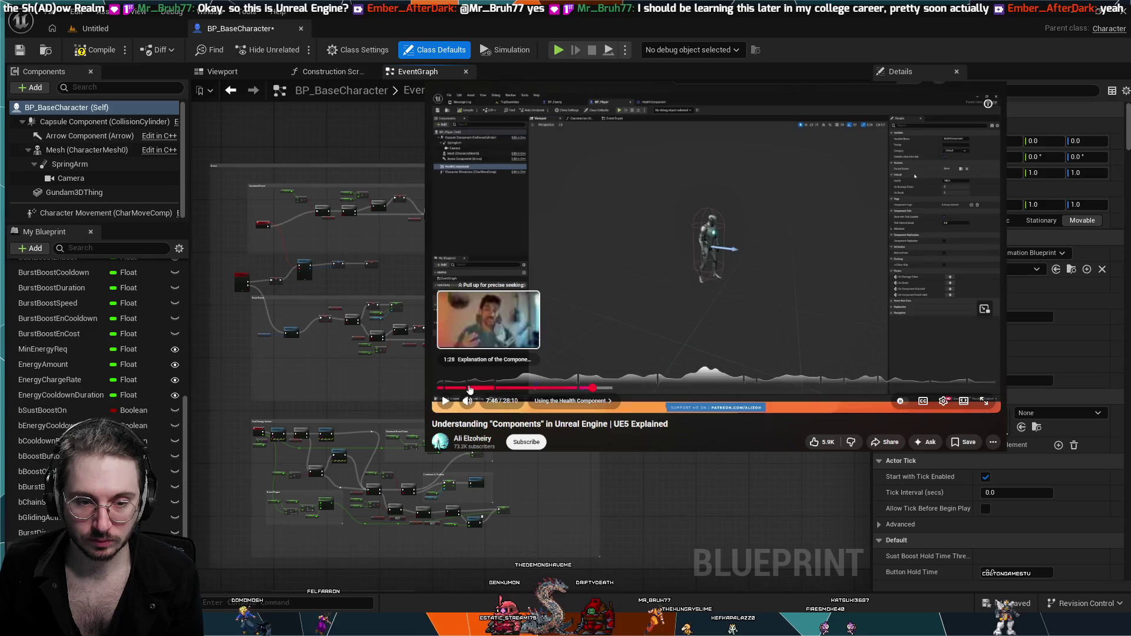
pyautogui.click(466, 388)
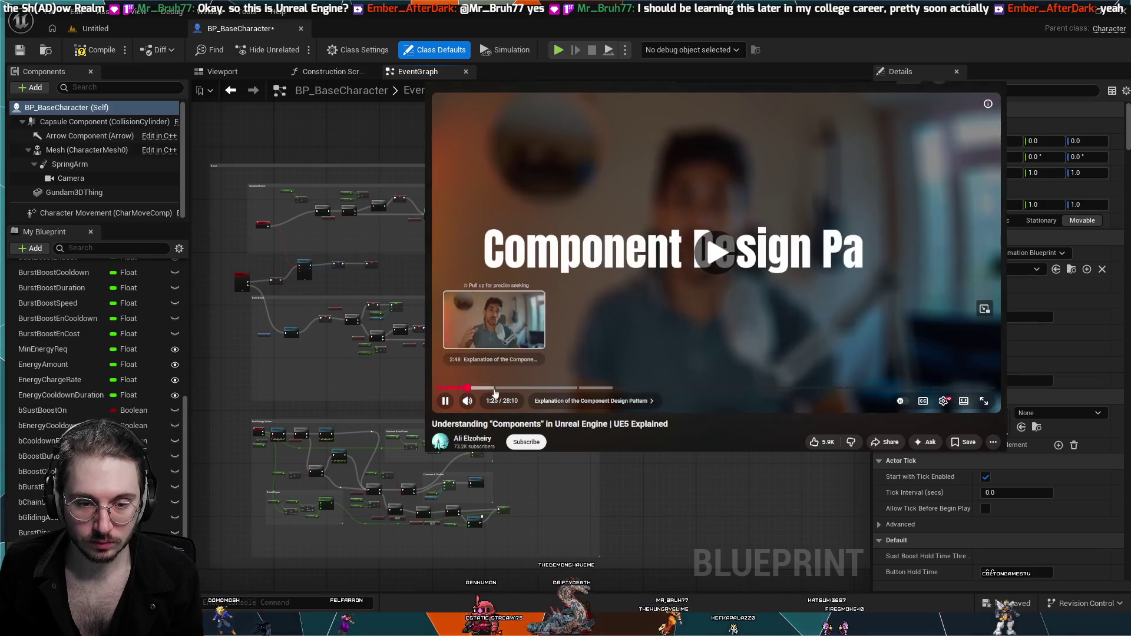
pyautogui.click(495, 389)
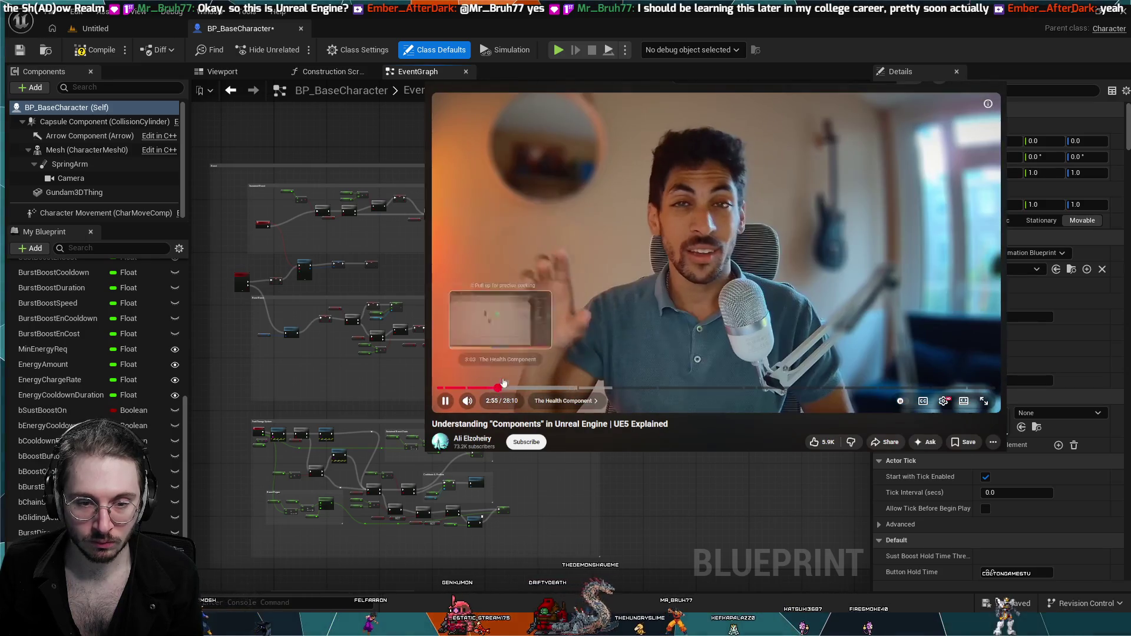
pyautogui.click(504, 388)
# - Play the Health Component chapter and pause it at 3:41
pyautogui.click(517, 346)
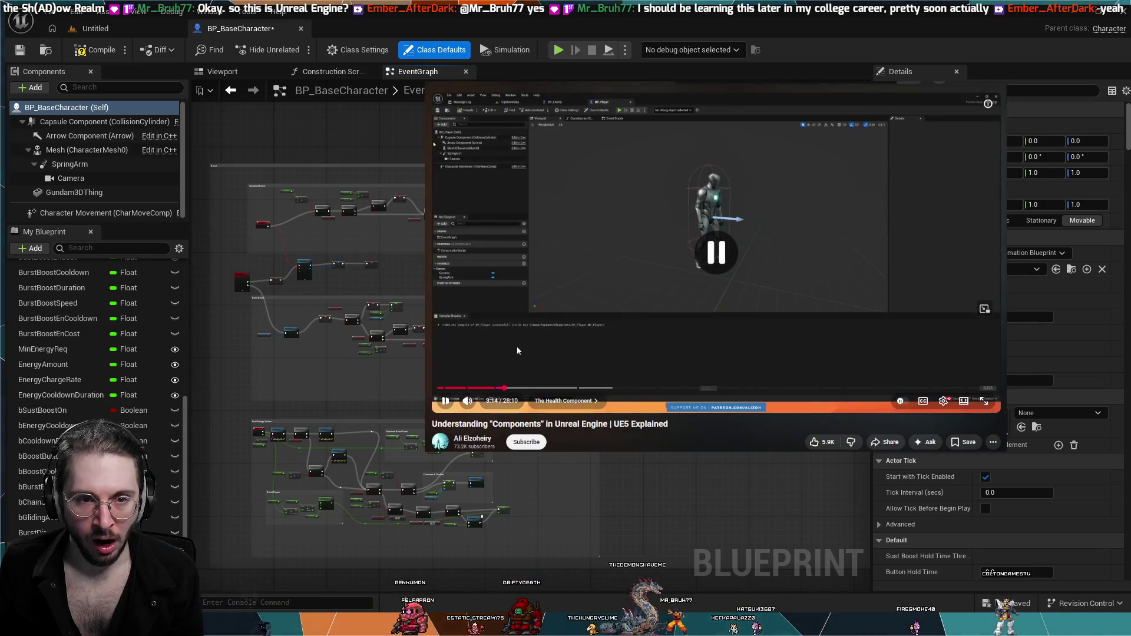
pyautogui.click(518, 338)
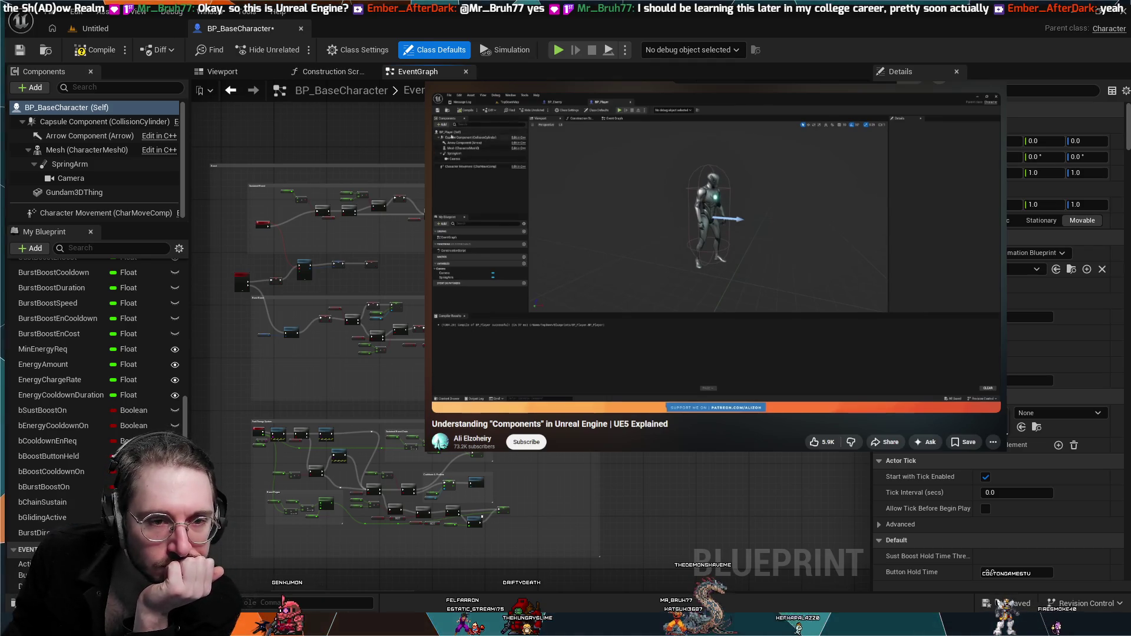
pyautogui.moveTo(521, 308)
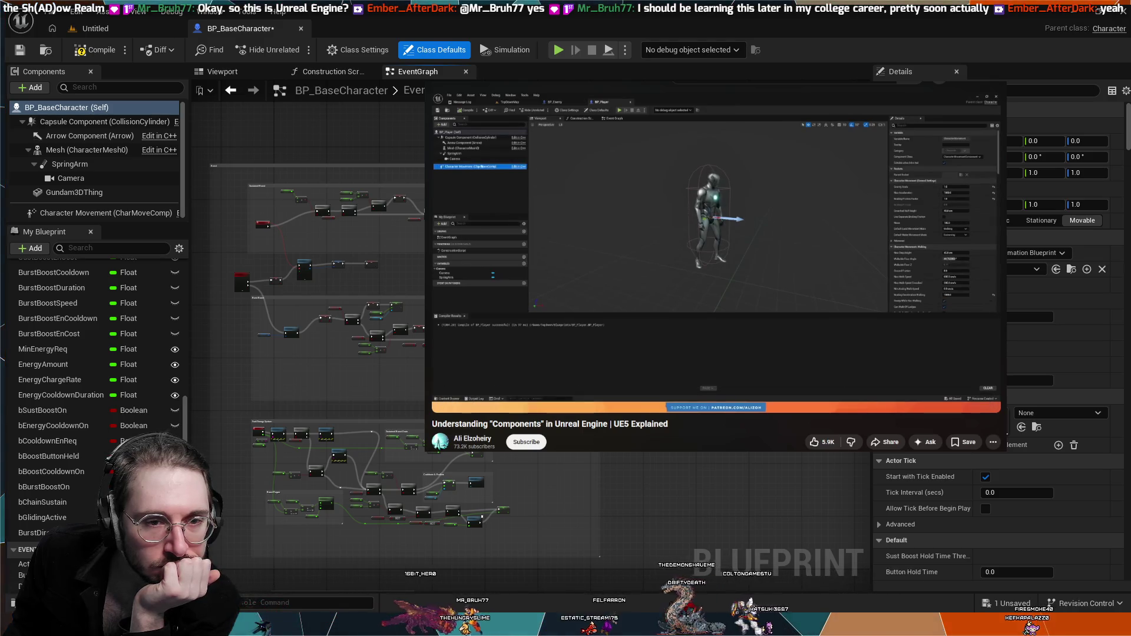
pyautogui.moveTo(578, 276)
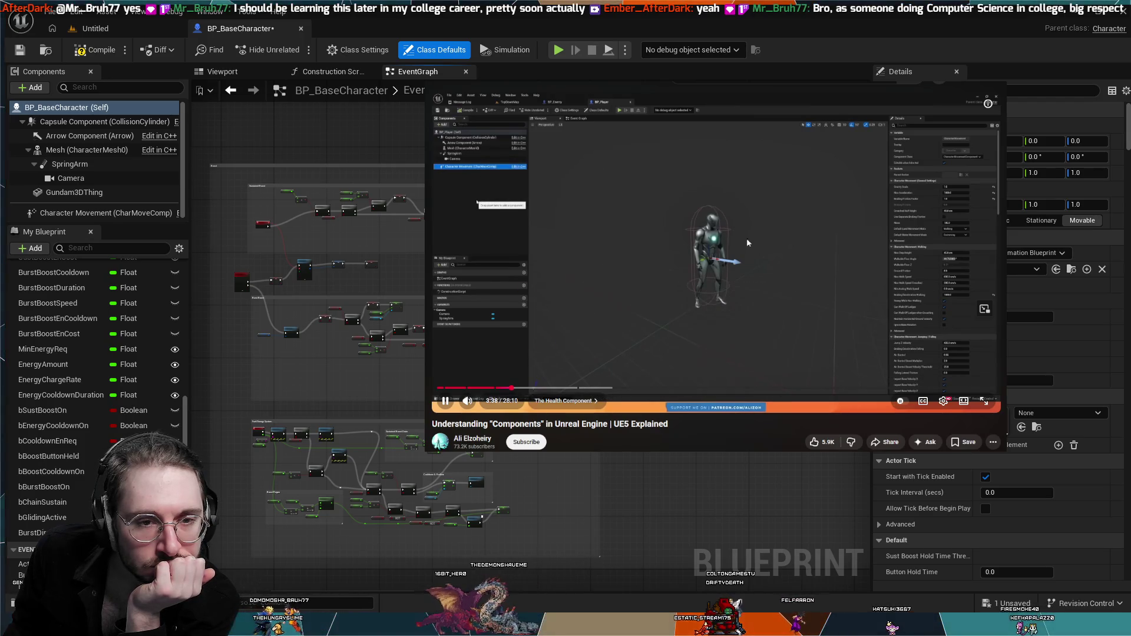
pyautogui.click(665, 232)
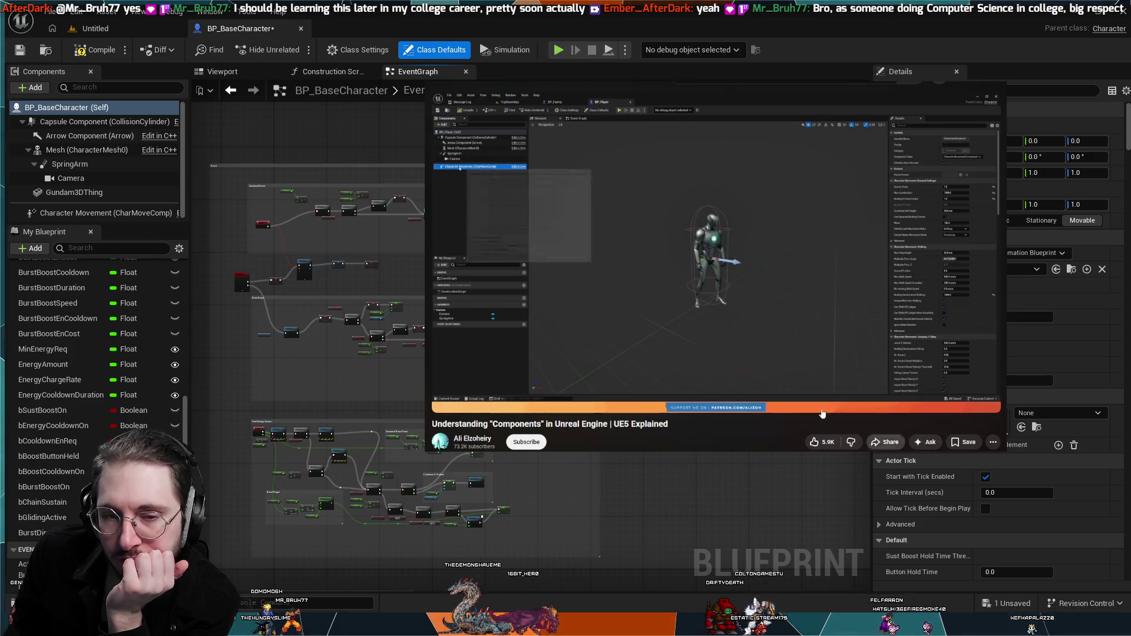
# - Advance the tutorial to about 4:03 and pause it, then open Unreal's Content Drawer
pyautogui.click(669, 293)
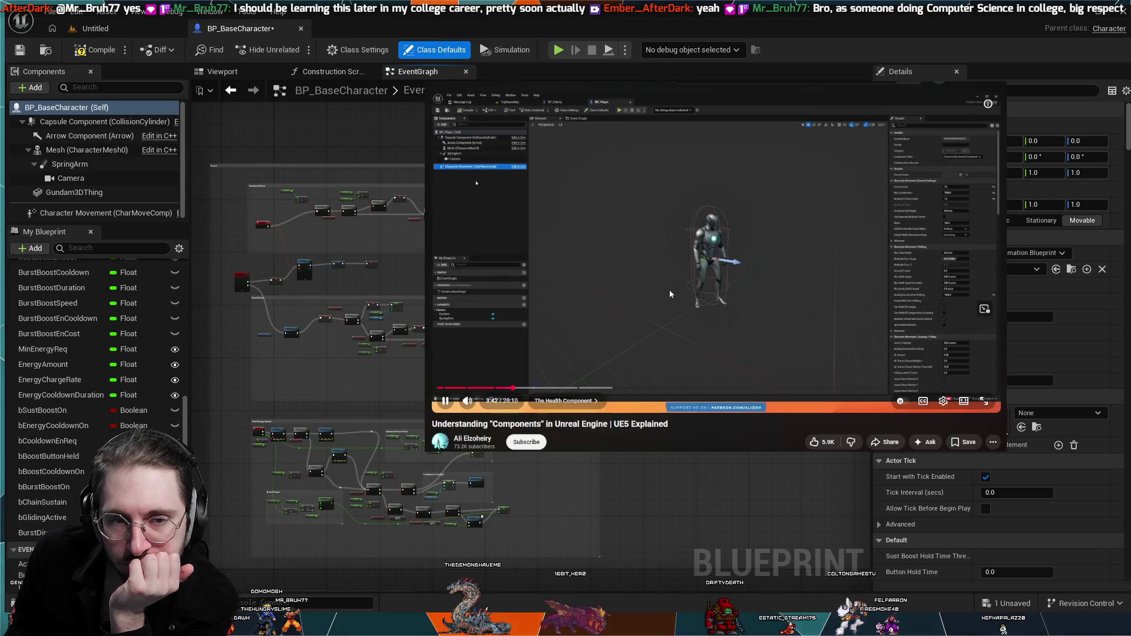
pyautogui.press('Right')
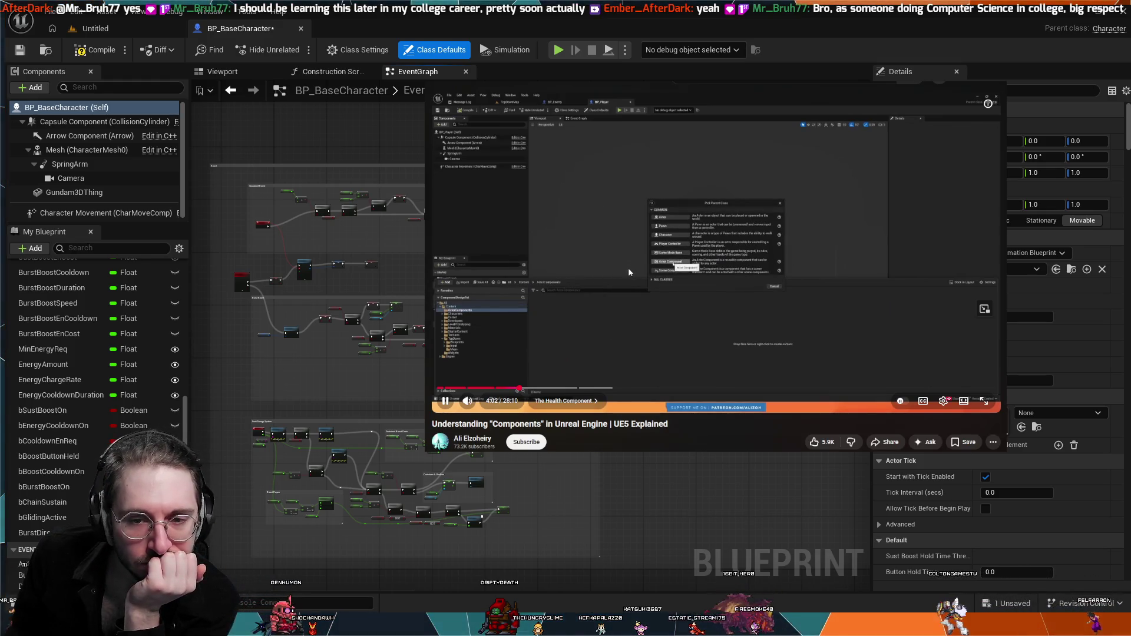
pyautogui.click(577, 281)
pyautogui.click(617, 250)
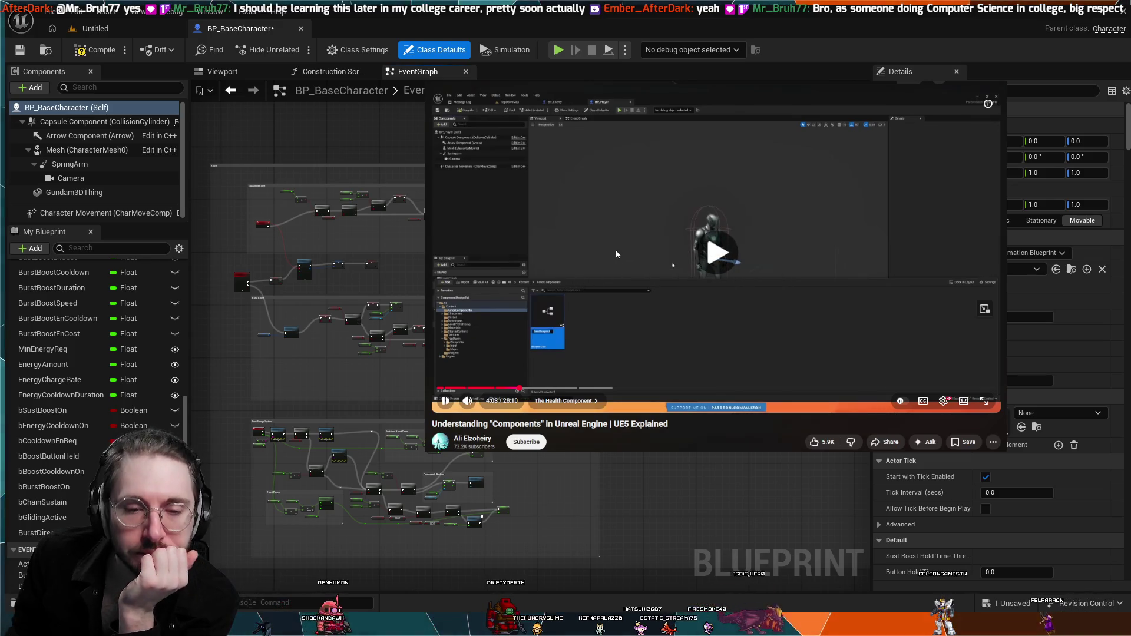
pyautogui.click(621, 328)
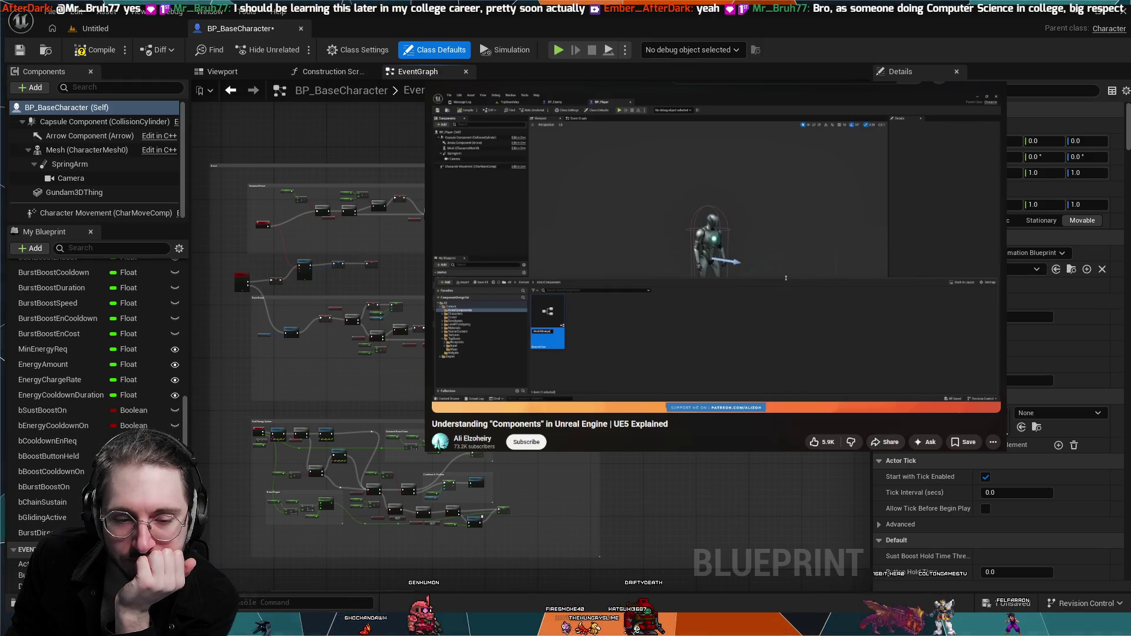
pyautogui.hotkey('ctrl', 'space')
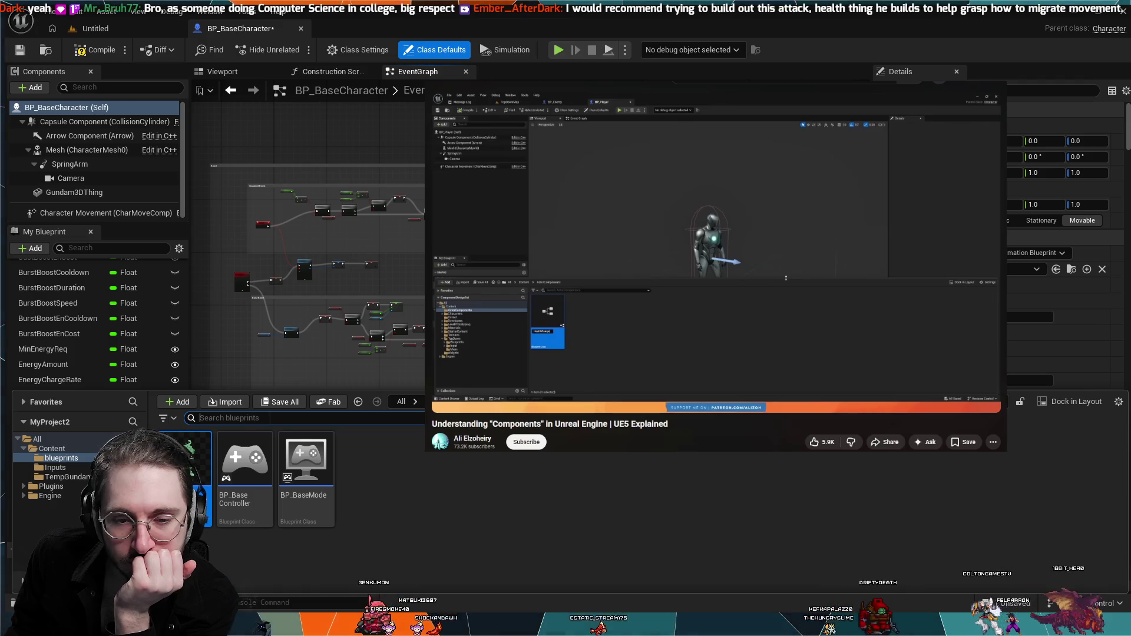
pyautogui.click(634, 369)
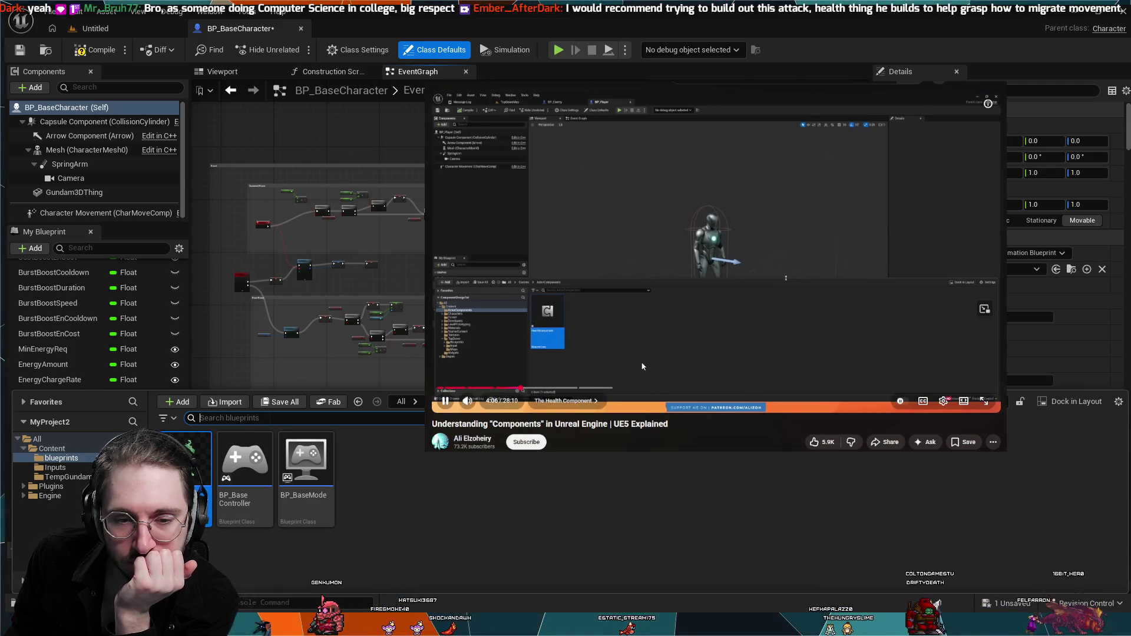
pyautogui.click(641, 361)
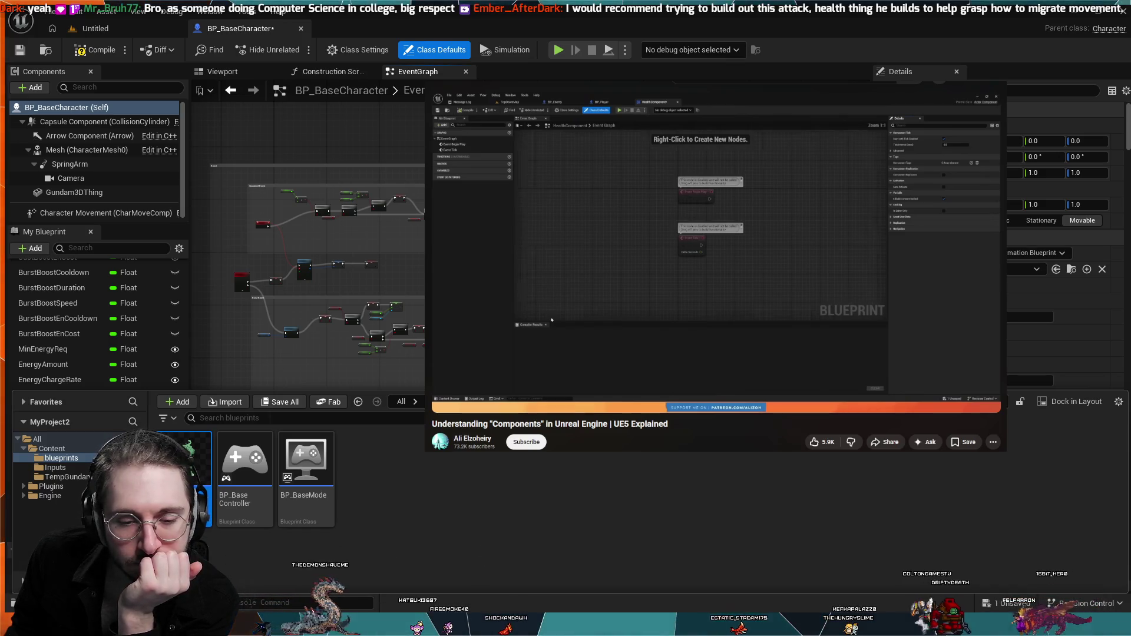
pyautogui.click(663, 341)
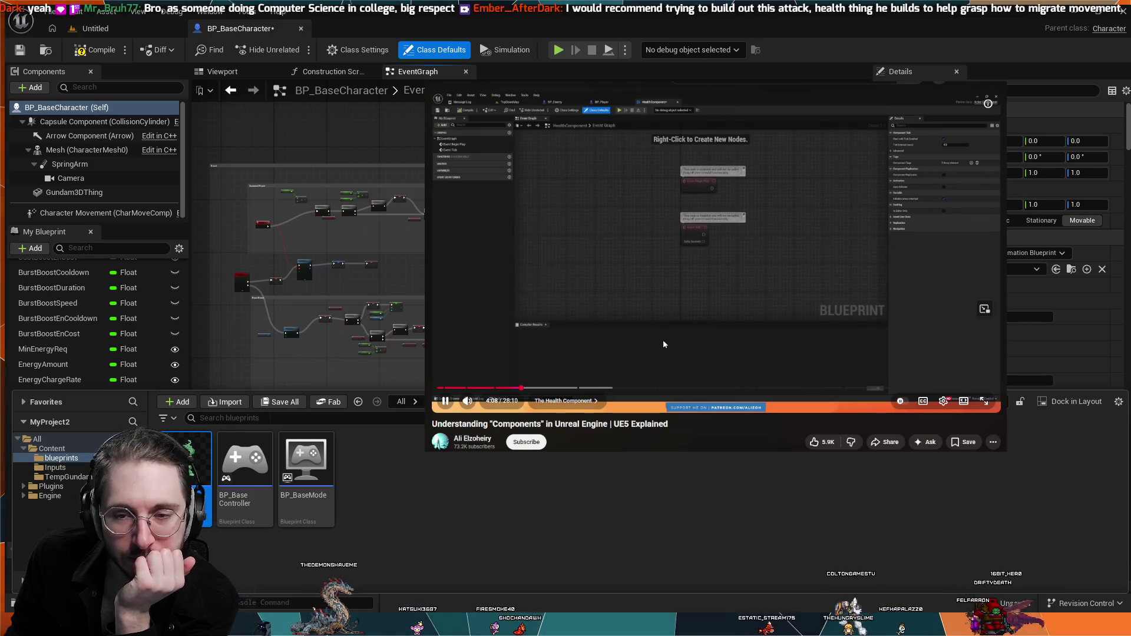
pyautogui.click(729, 327)
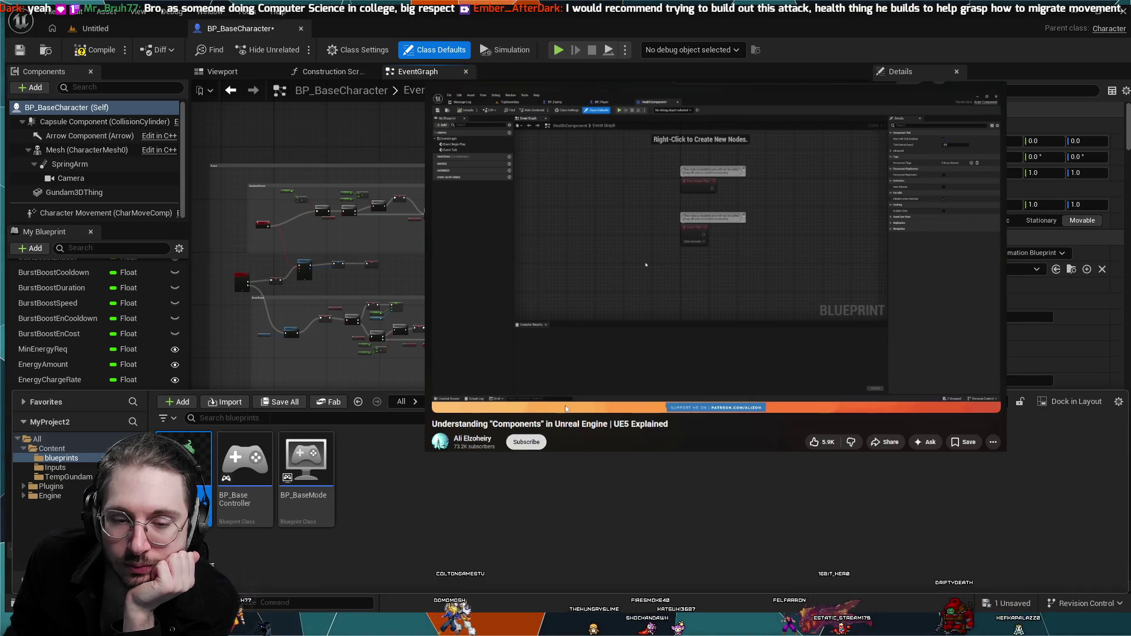
pyautogui.press('Left')
pyautogui.press('Left')
pyautogui.press('Left')
pyautogui.press('Left')
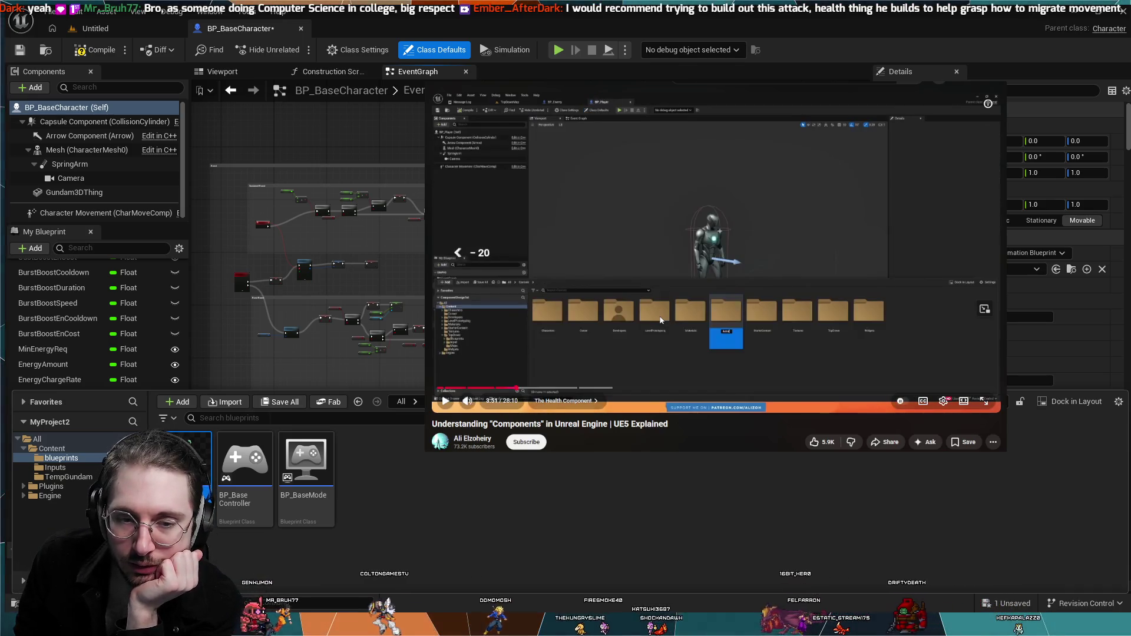
pyautogui.press('space')
pyautogui.press('Right')
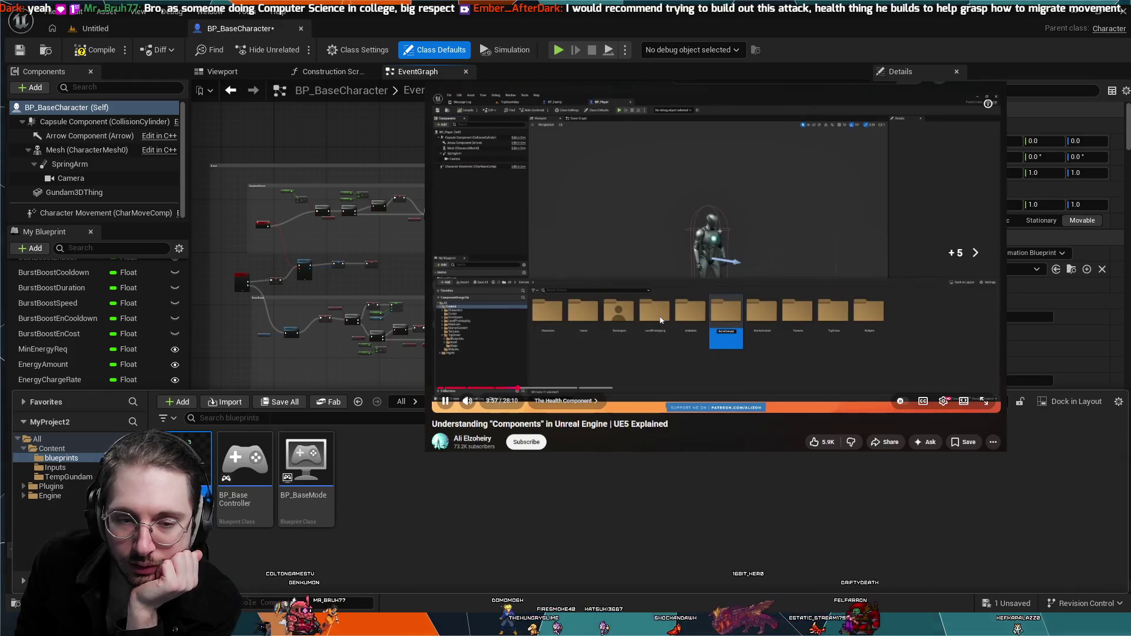
pyautogui.press('space')
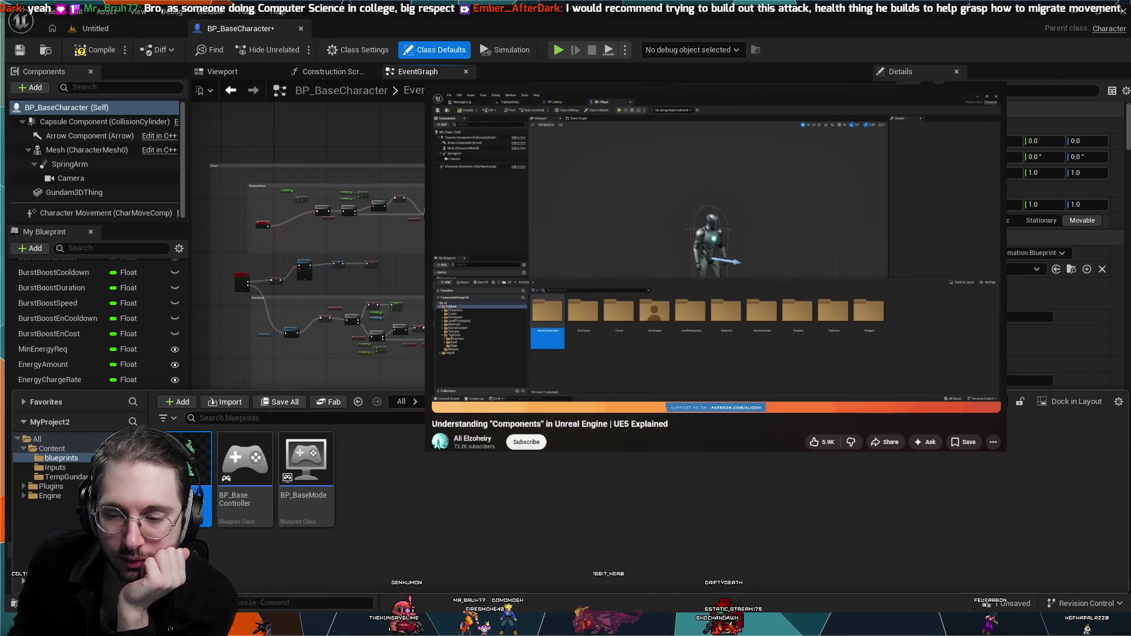
pyautogui.click(49, 517)
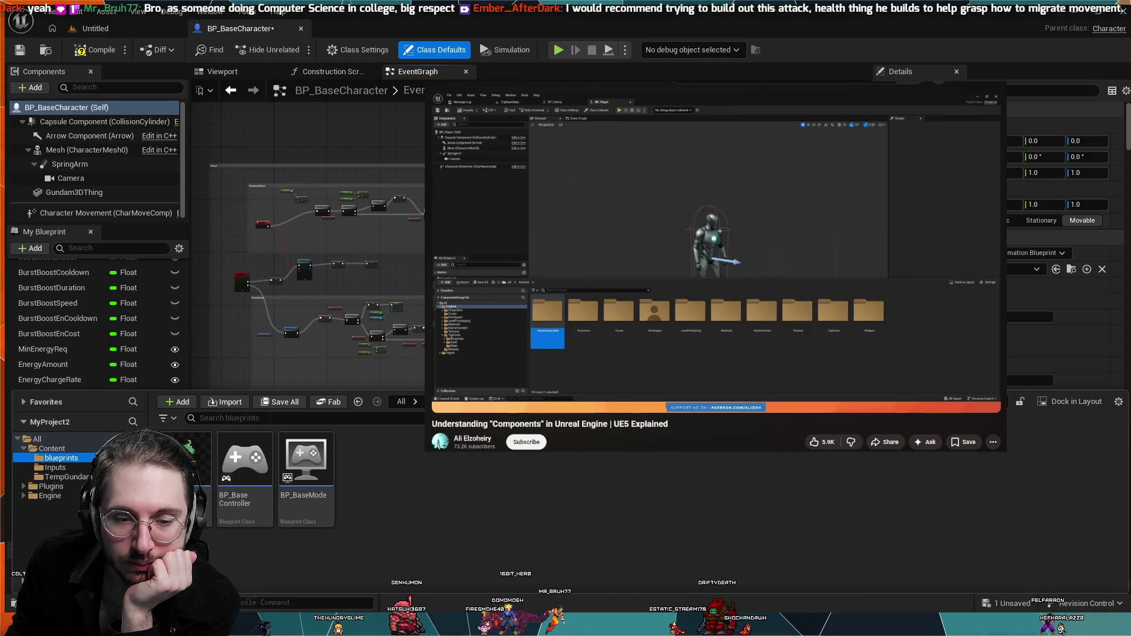
pyautogui.click(539, 349)
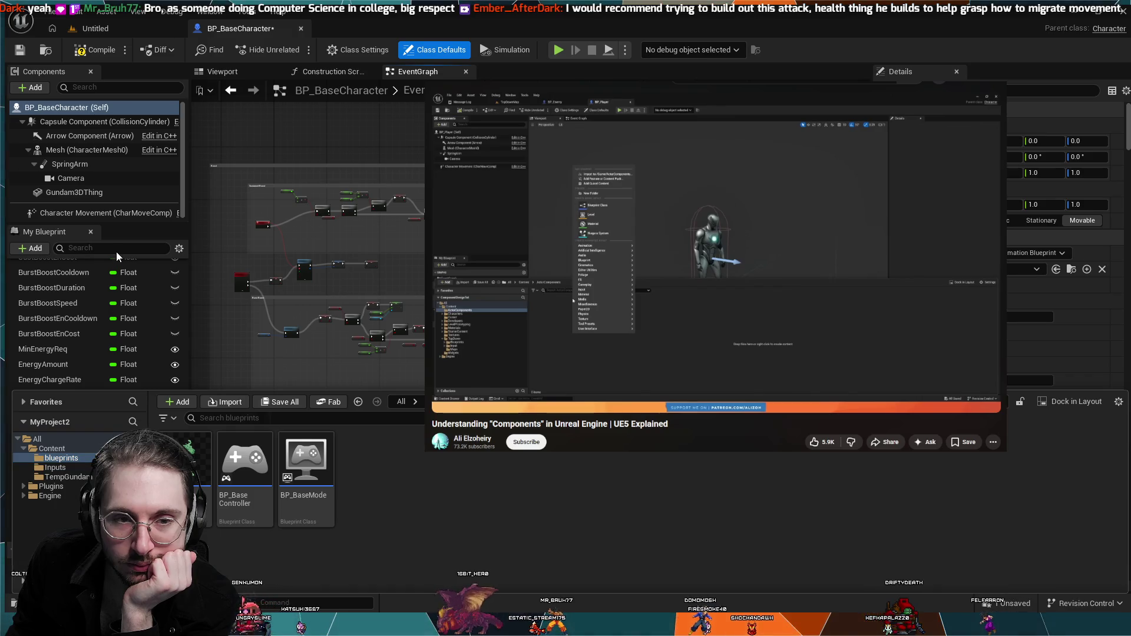
# - Create an ActorComponents folder and move it directly under Content
pyautogui.hotkey('ctrl', 'shift', 'n')
pyautogui.write('S')
pyautogui.press('BackSpace')
pyautogui.write('ActorComp')
pyautogui.press('Return')
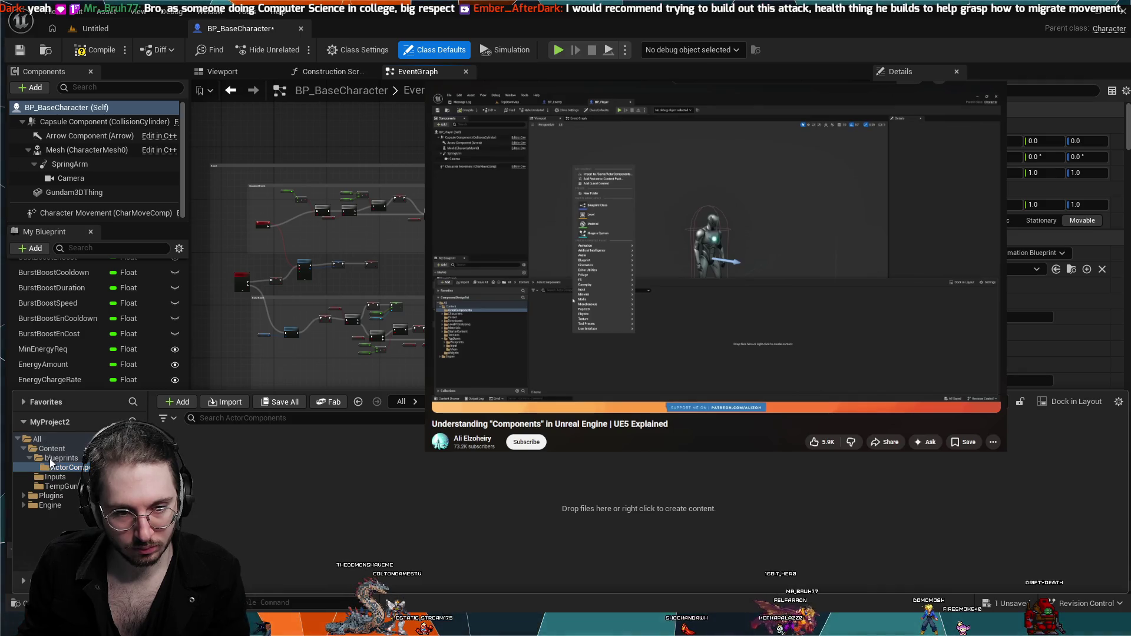
pyautogui.moveTo(78, 468); pyautogui.dragTo(51, 448)
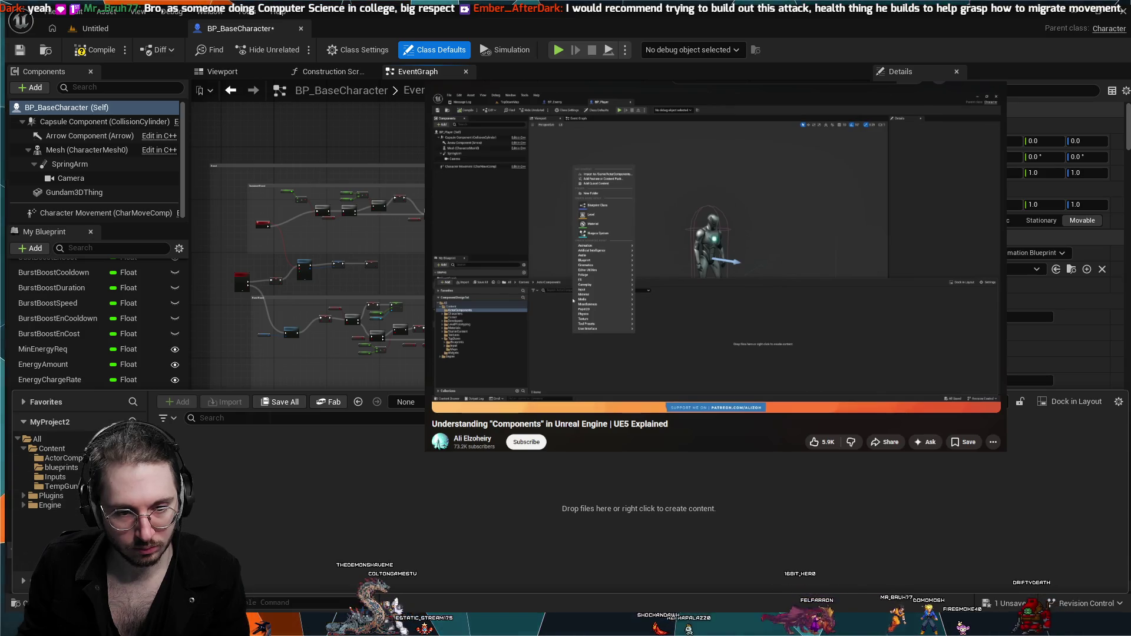
# - Pause the tutorial, select the ActorComponents folder, and resume the video
pyautogui.click(563, 351)
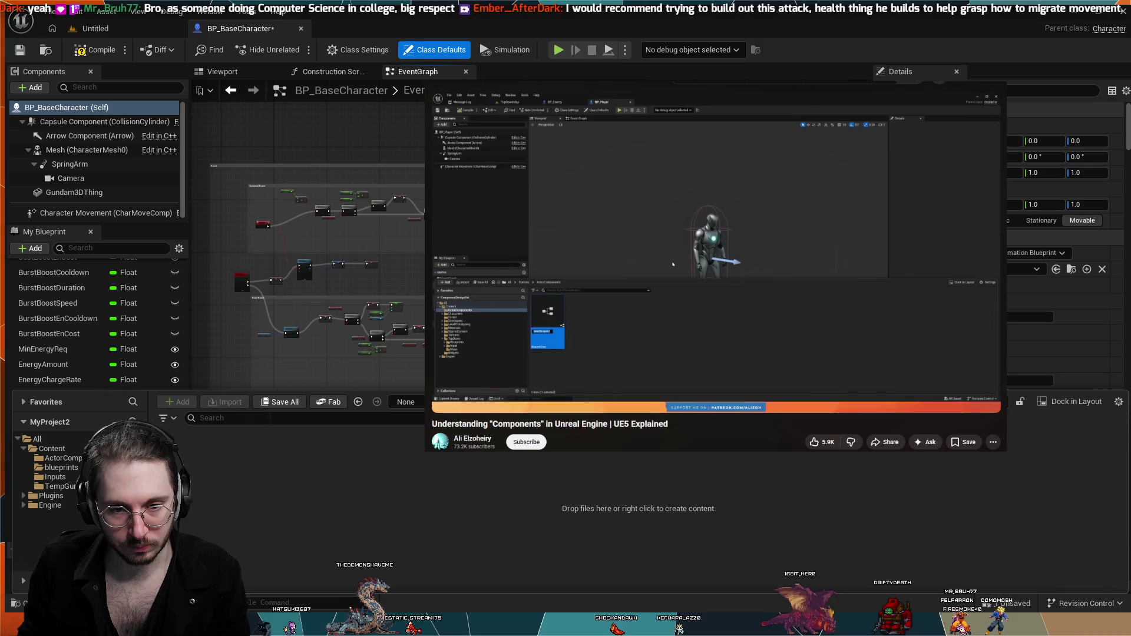
pyautogui.click(63, 459)
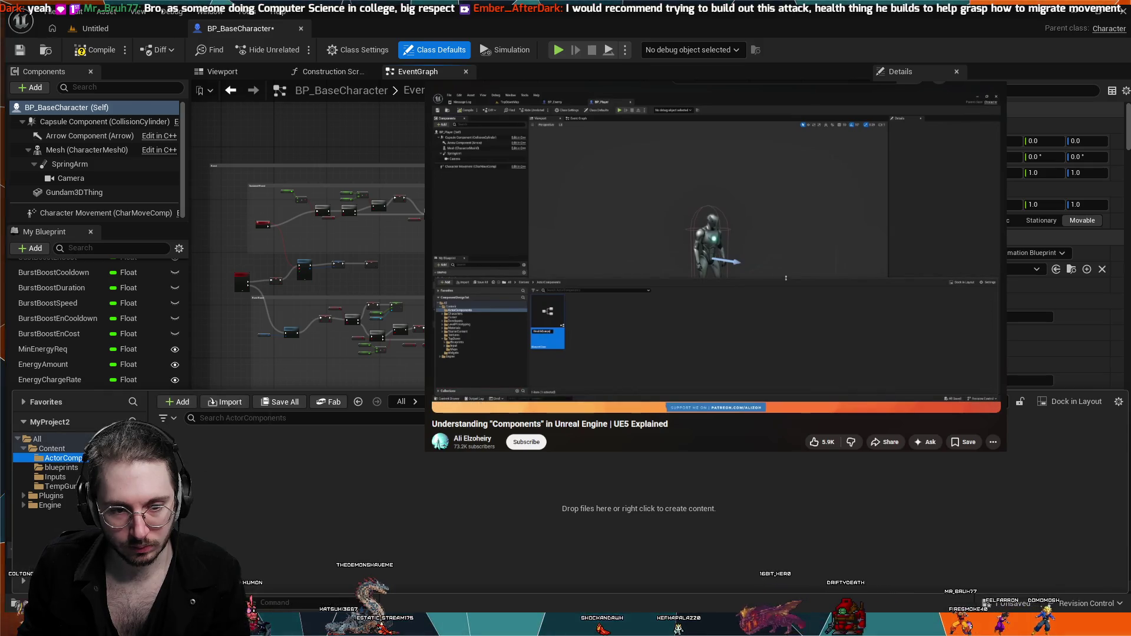
pyautogui.click(211, 466)
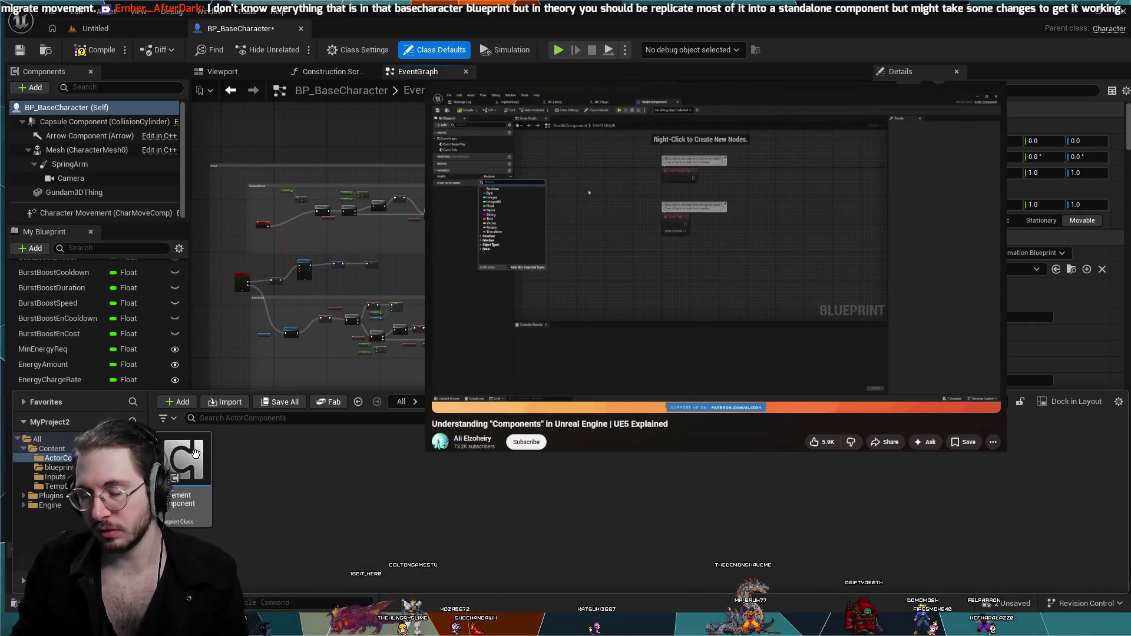
# - Open the MovementComponent blueprint in the Blueprint Editor and pause the tutorial
pyautogui.doubleClick(186, 467)
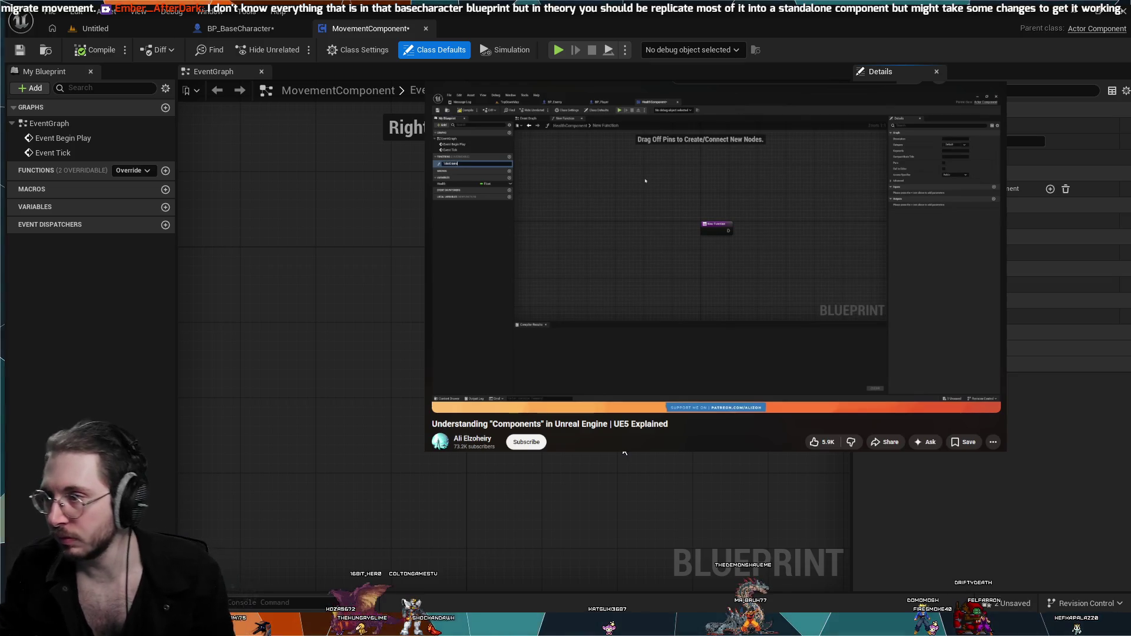
pyautogui.click(807, 313)
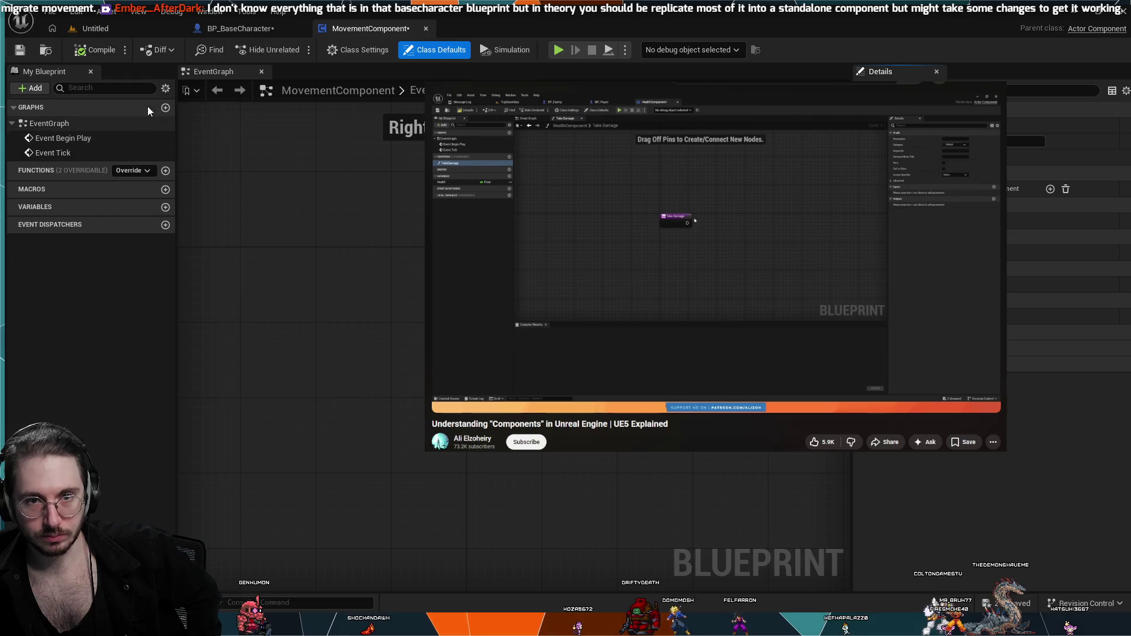
# - Return to BP_BaseCharacter, pan to the IA_Boost / Burst Boost nodes, then switch to the Untitled level
pyautogui.click(232, 26)
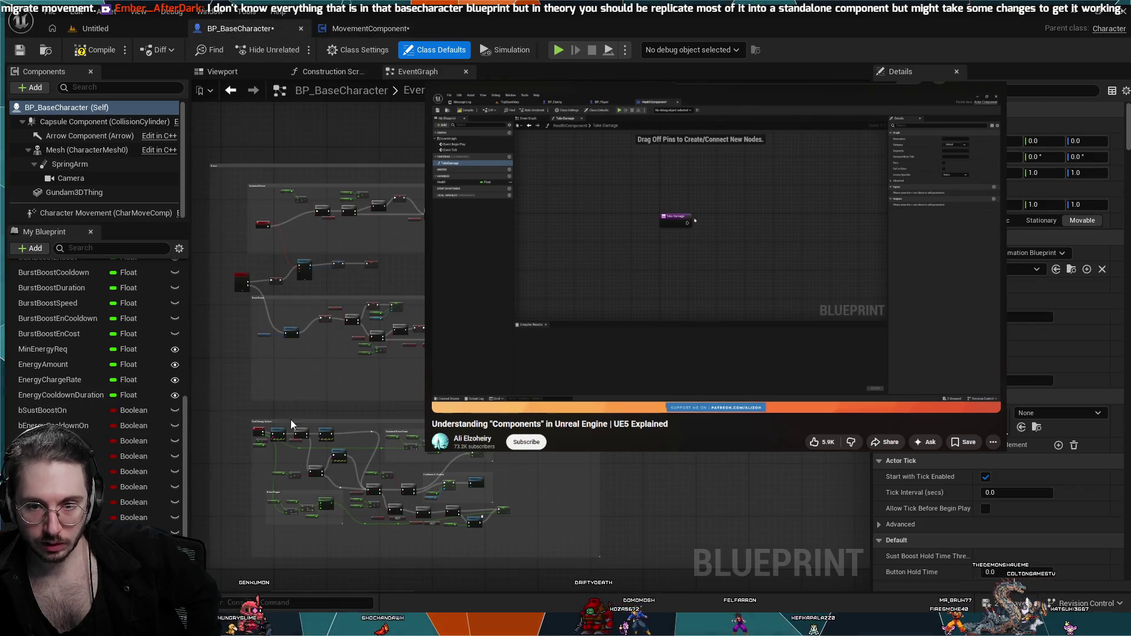
pyautogui.scroll(4, 291, 408)
pyautogui.scroll(-3, 433, 451)
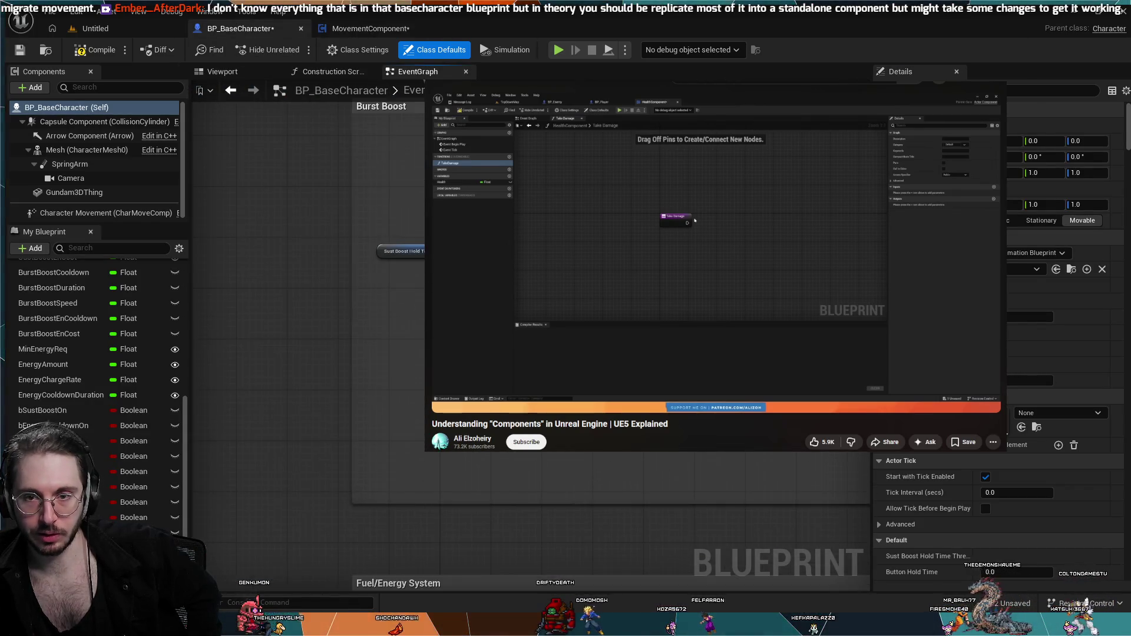
pyautogui.moveTo(429, 333)
pyautogui.mouseDown()
pyautogui.moveTo(369, 333)
pyautogui.moveTo(355, 275)
pyautogui.moveTo(303, 279)
pyautogui.moveTo(225, 382)
pyautogui.moveTo(174, 411)
pyautogui.mouseUp()
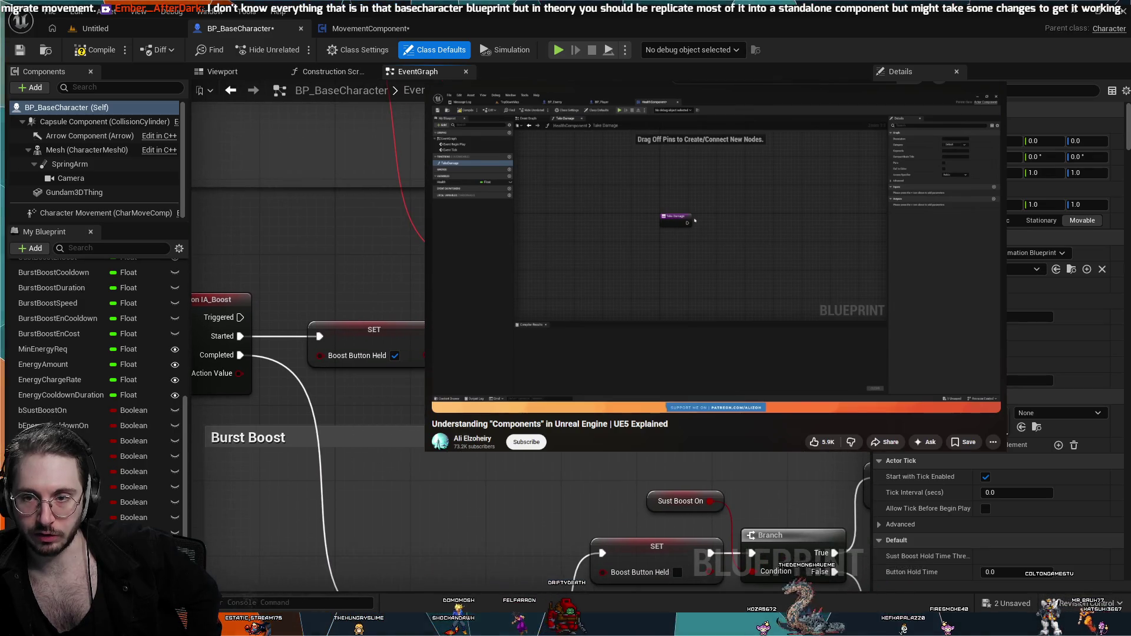
pyautogui.click(91, 31)
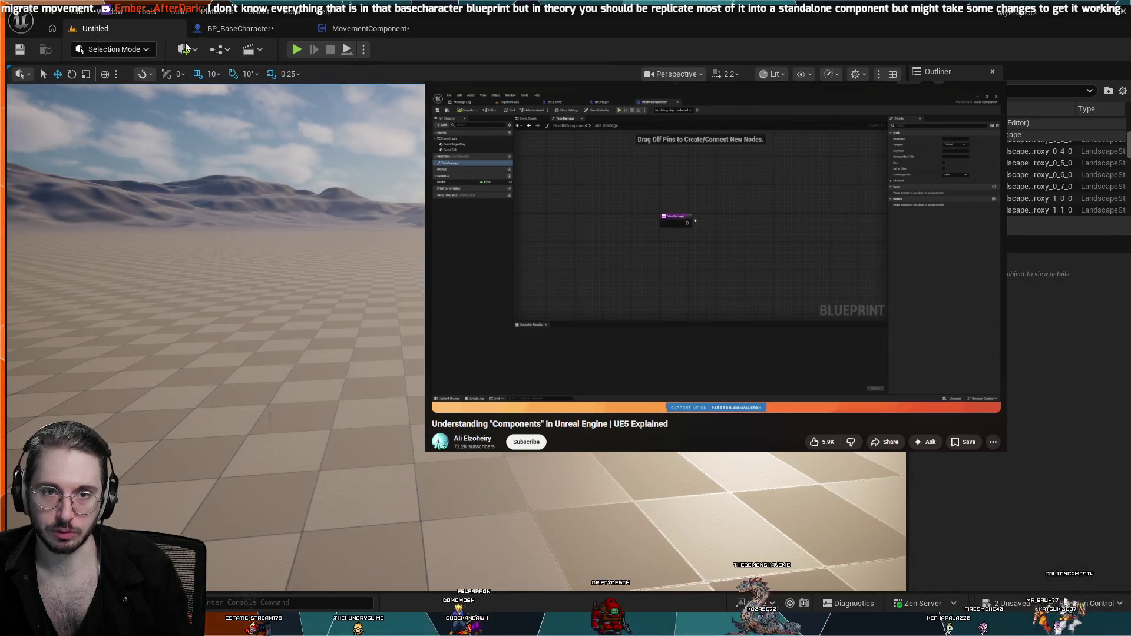
# - Play the level in the editor and boost the mech forward repeatedly until energy runs low
pyautogui.hotkey('alt', 'p')
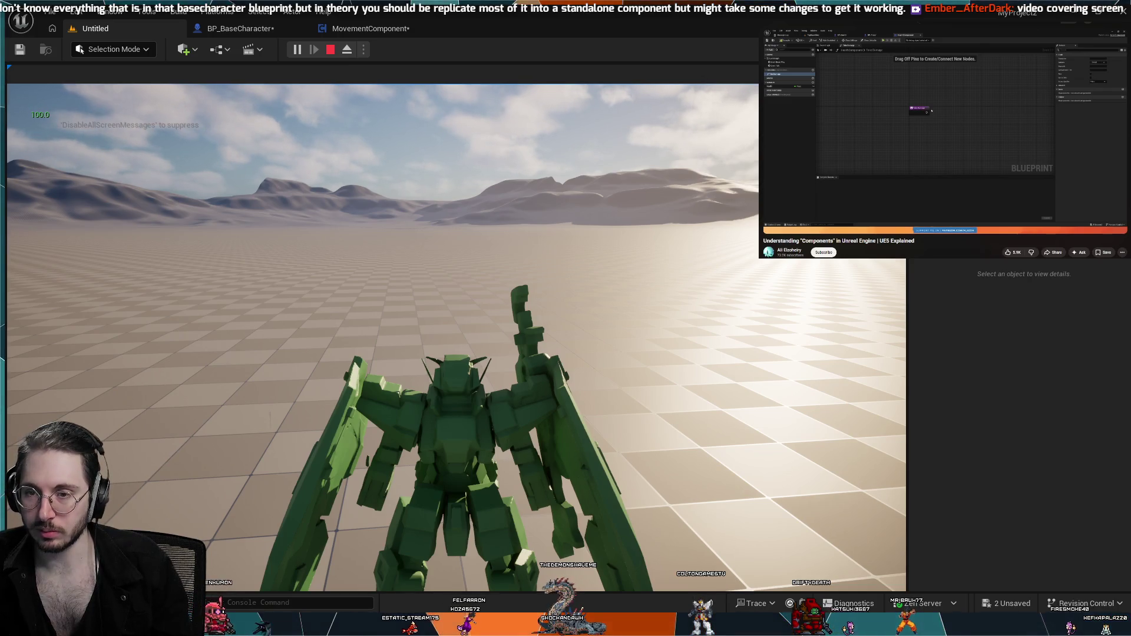
pyautogui.press('w')
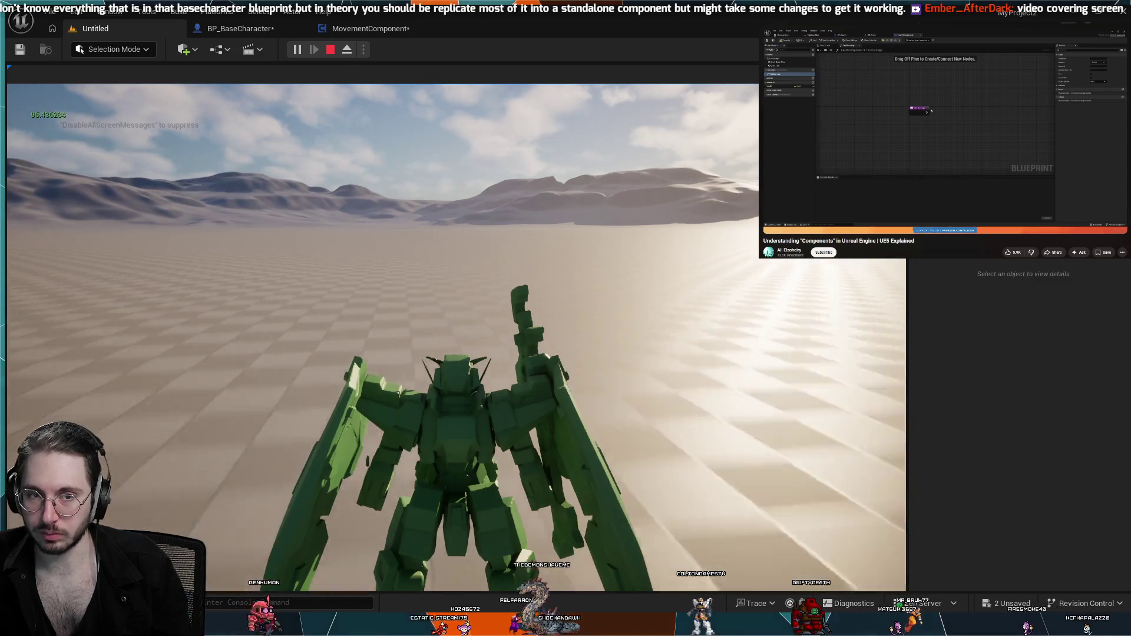
pyautogui.press('w')
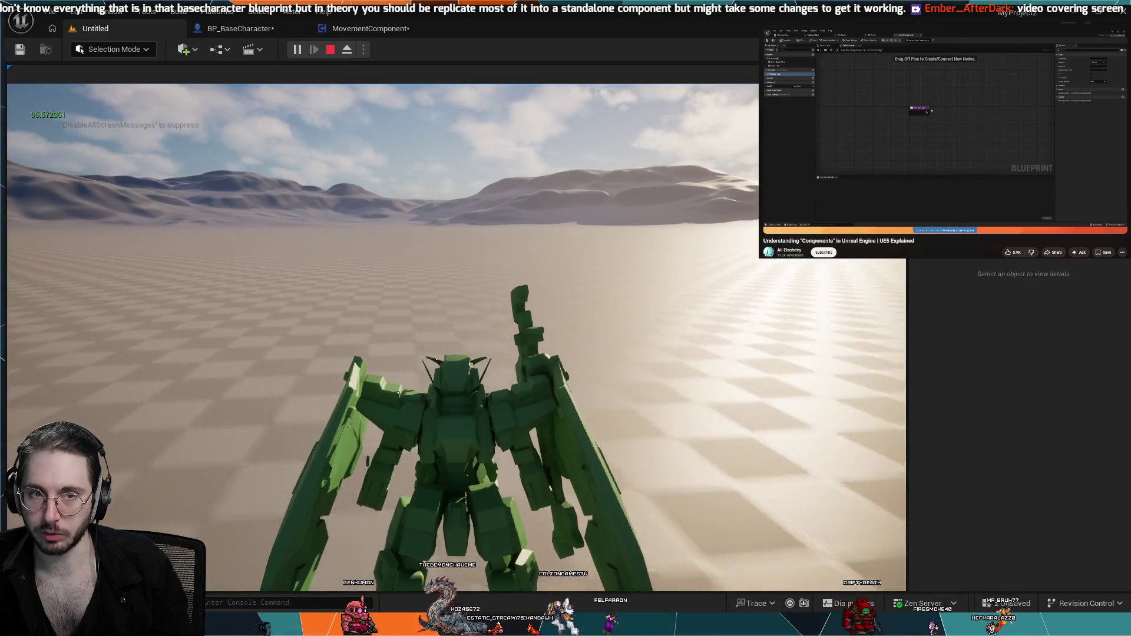
pyautogui.press('w')
pyautogui.press('w')
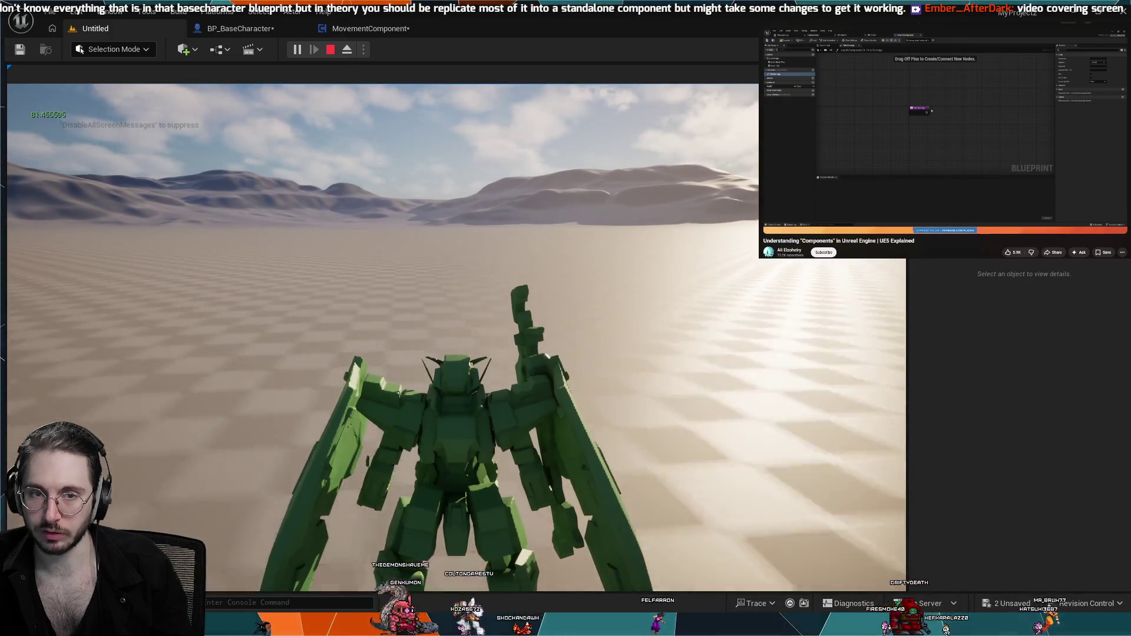
pyautogui.press('w')
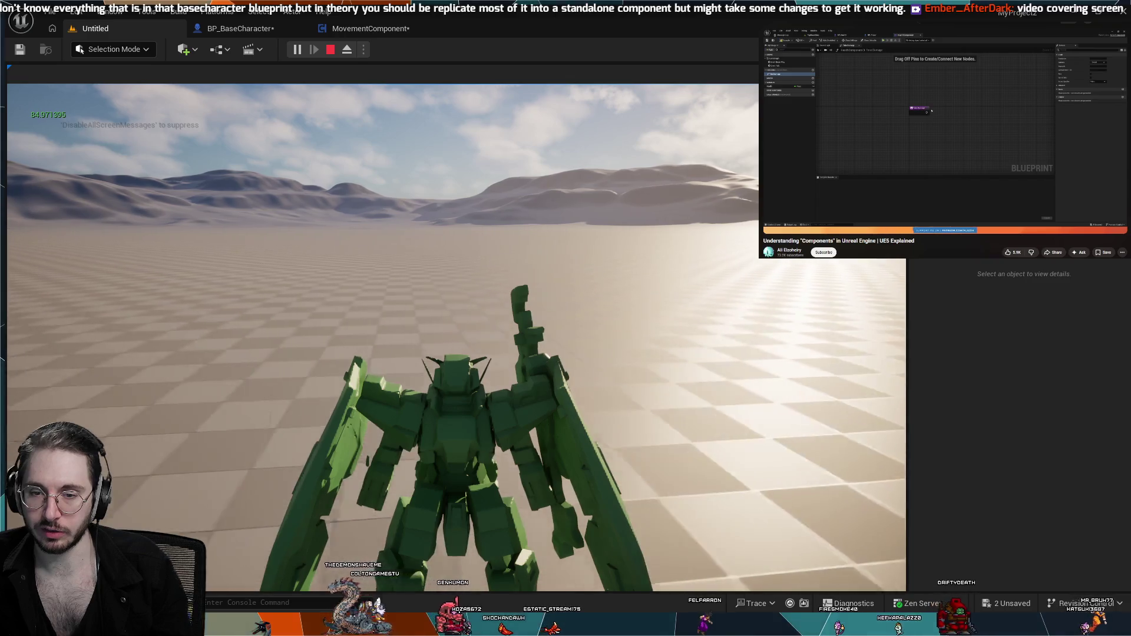
pyautogui.press('w')
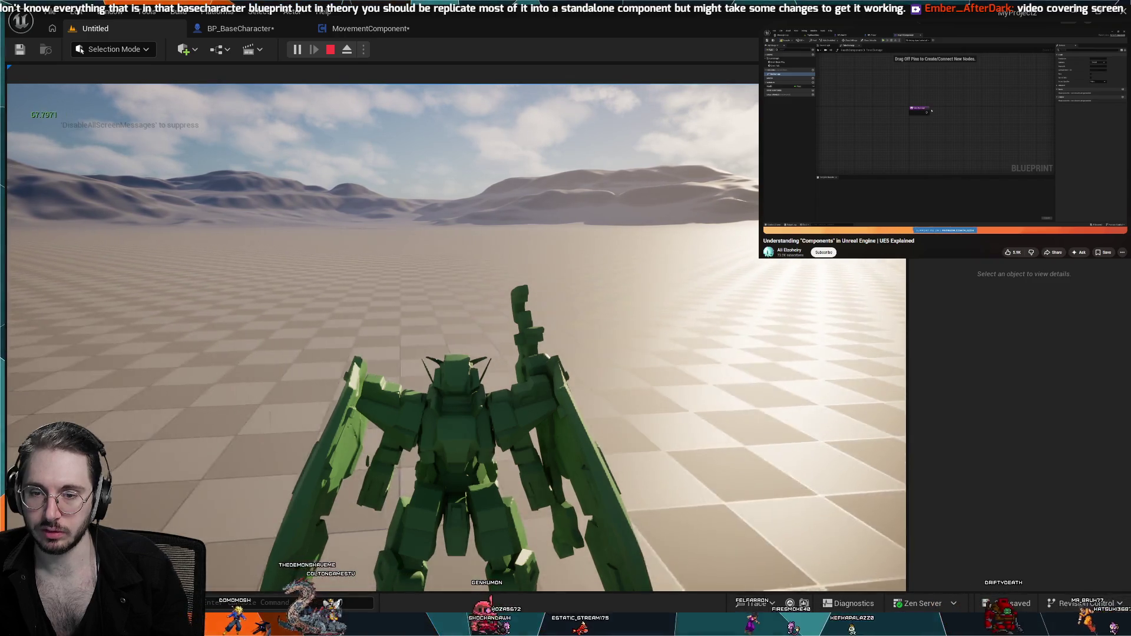
pyautogui.press('w')
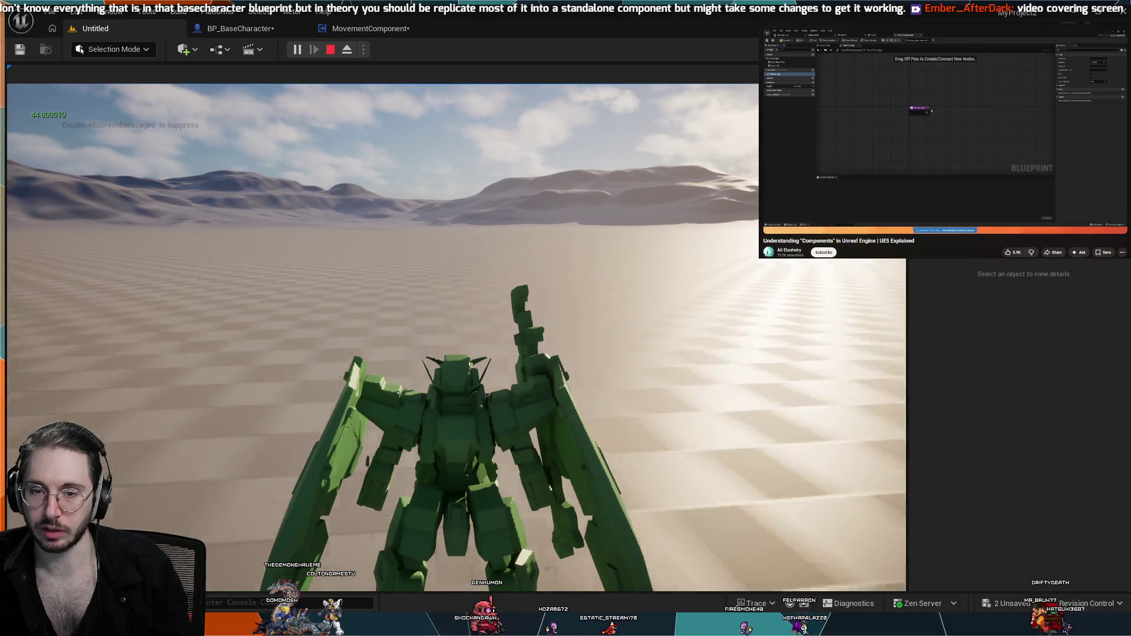
pyautogui.press('w')
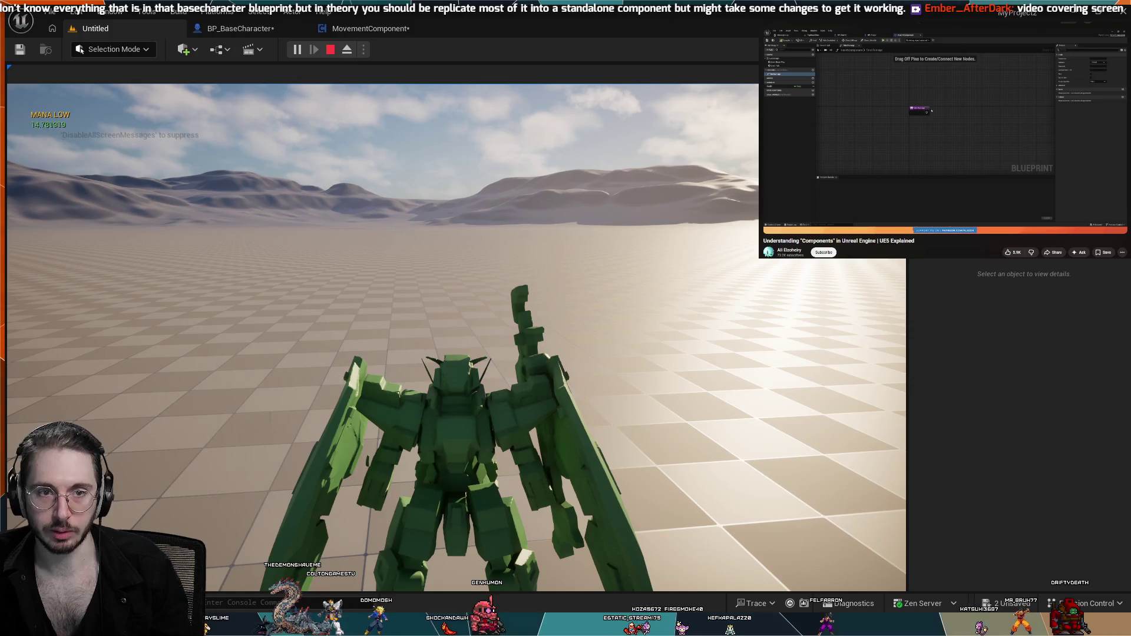
# - End that session, run a second play test, and stop it to return to the editor
pyautogui.press('Escape')
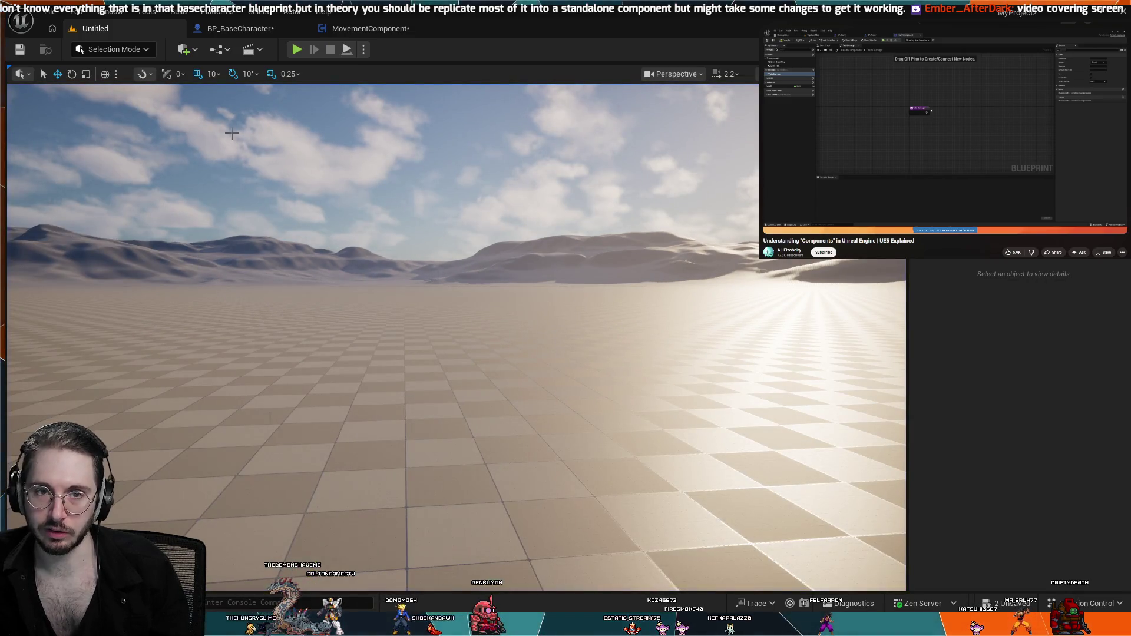
pyautogui.click(297, 49)
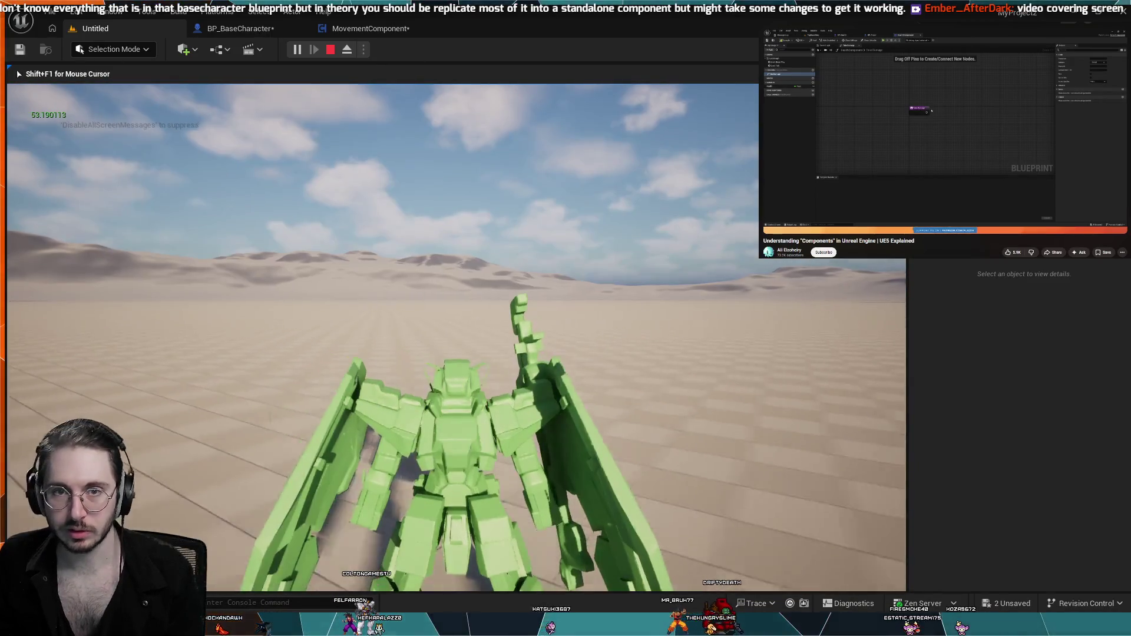
pyautogui.press('Escape')
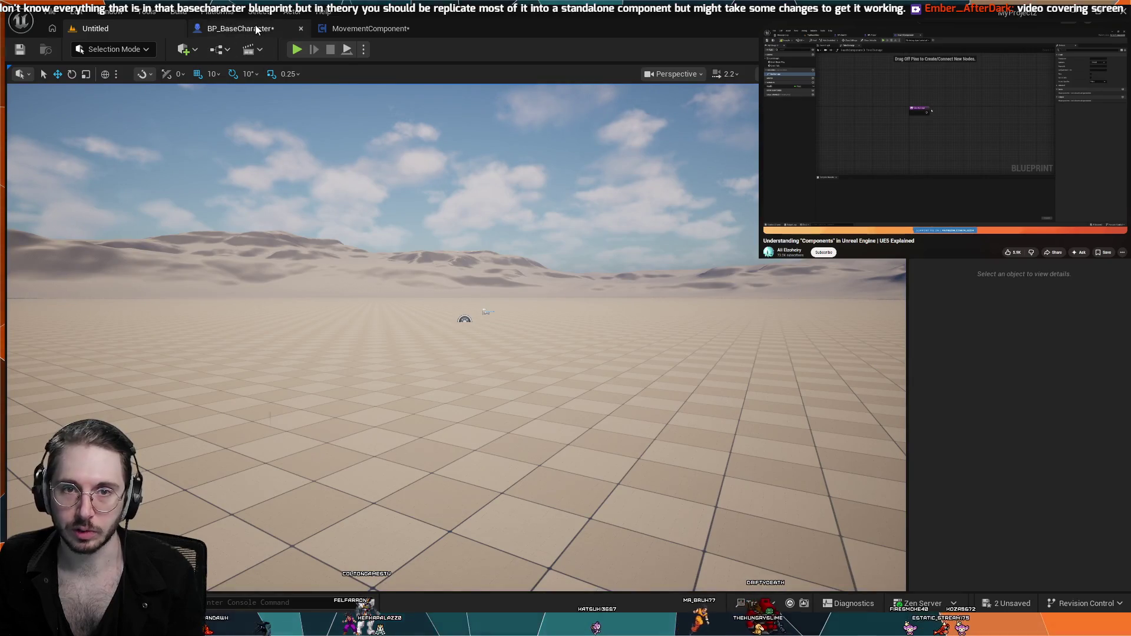
# - Switch to BP_BaseCharacter and frame its Sustained Boost and Burst Boost comment groups in the EventGraph
pyautogui.click(239, 28)
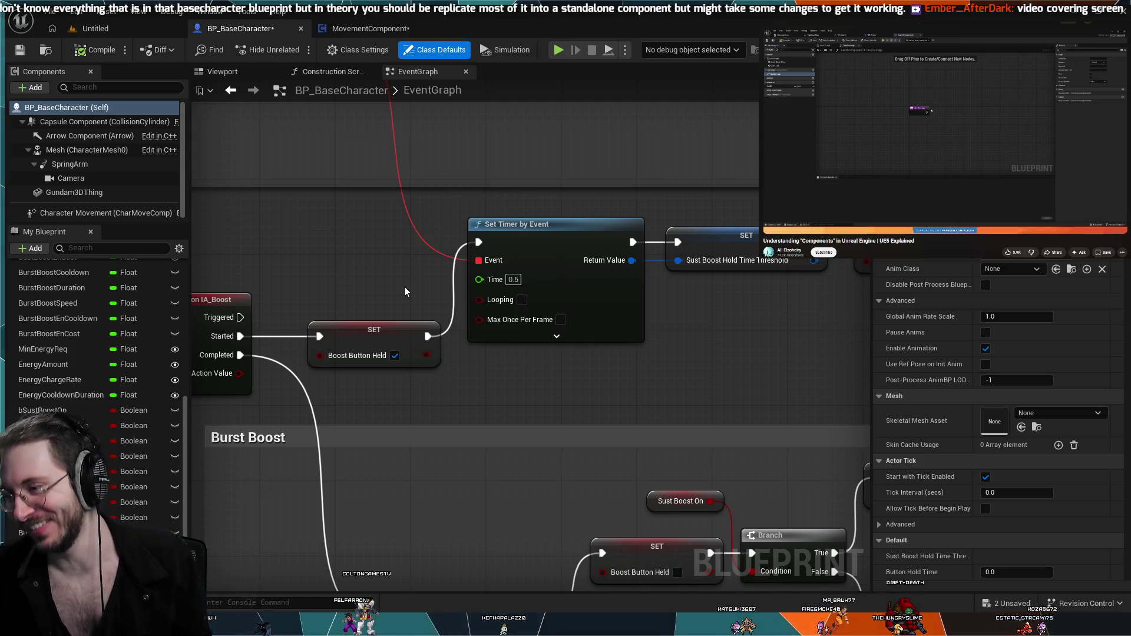
pyautogui.scroll(-2, 386, 274)
pyautogui.scroll(-4, 386, 273)
pyautogui.scroll(3, 386, 274)
pyautogui.scroll(-1, 385, 277)
pyautogui.moveTo(375, 236); pyautogui.dragTo(362, 268)
pyautogui.scroll(-2, 277, 386)
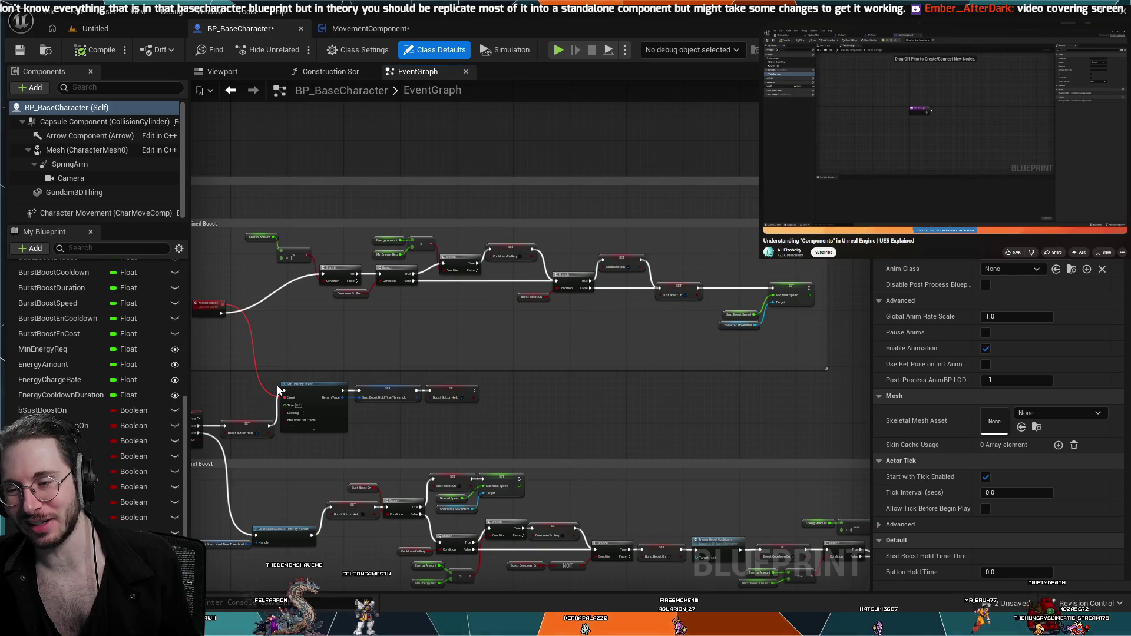
pyautogui.moveTo(277, 386); pyautogui.dragTo(303, 491)
pyautogui.moveTo(806, 434); pyautogui.dragTo(663, 431)
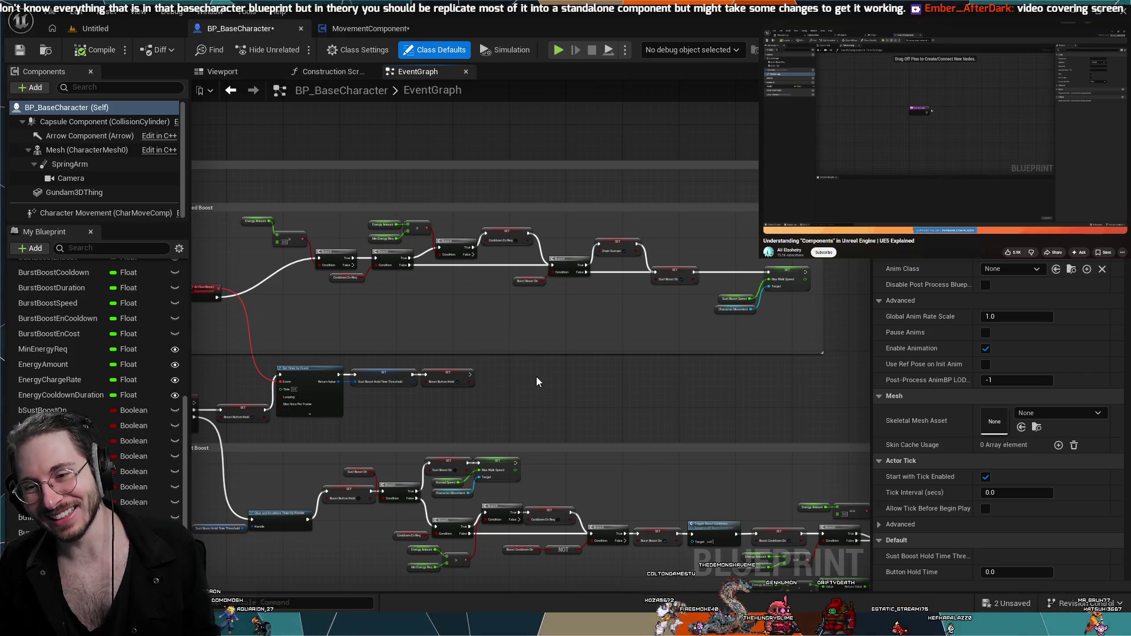
pyautogui.scroll(-2, 543, 376)
pyautogui.scroll(2, 550, 380)
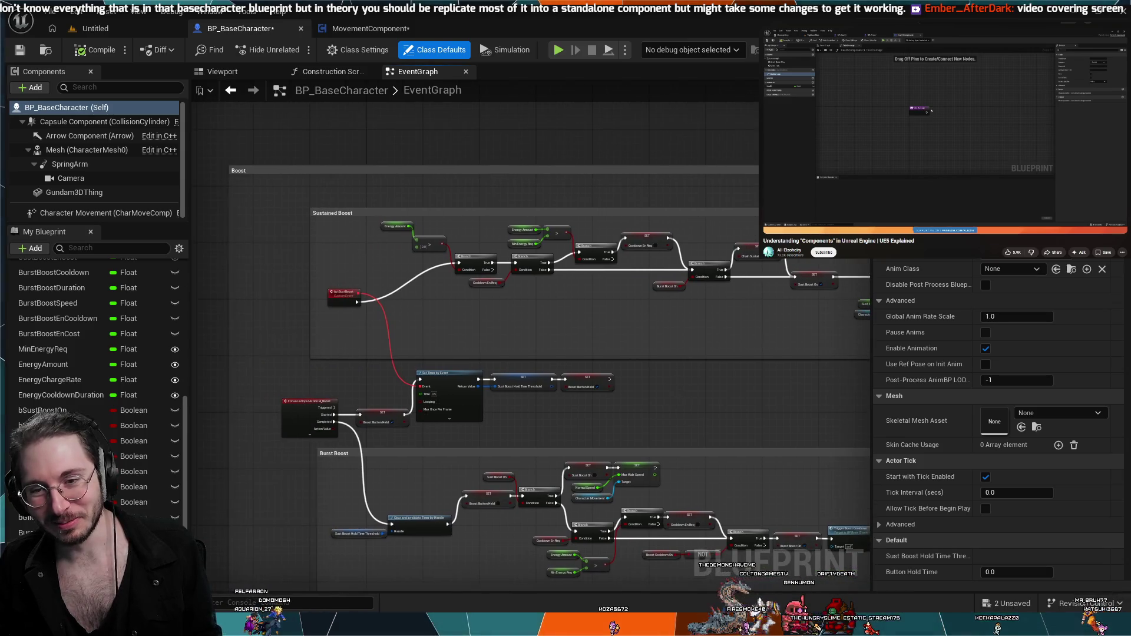
pyautogui.moveTo(667, 395); pyautogui.dragTo(589, 387)
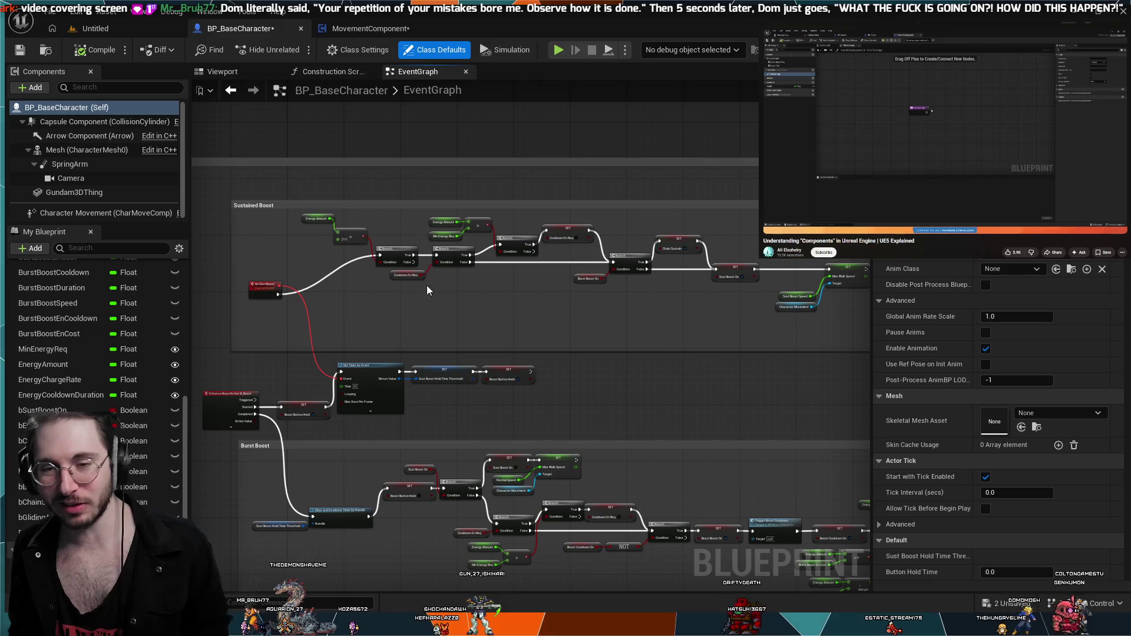
# - Zoom in and pan the EventGraph onto the boost input event and Sustained Boost nodes
pyautogui.scroll(2, 443, 326)
pyautogui.scroll(-4, 442, 330)
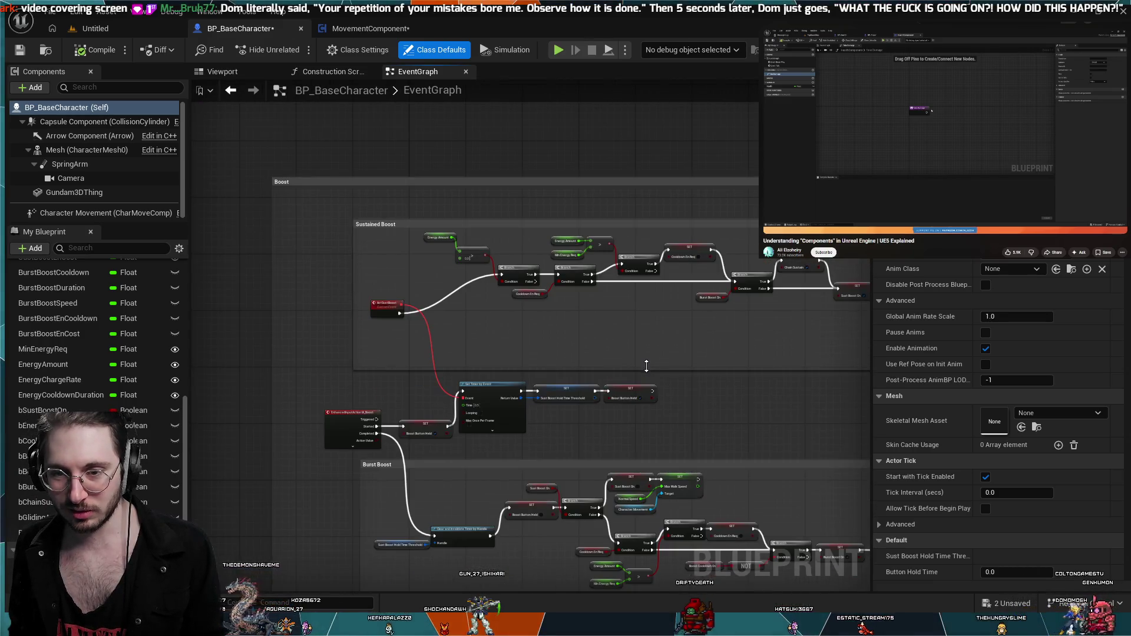
pyautogui.scroll(2, 562, 349)
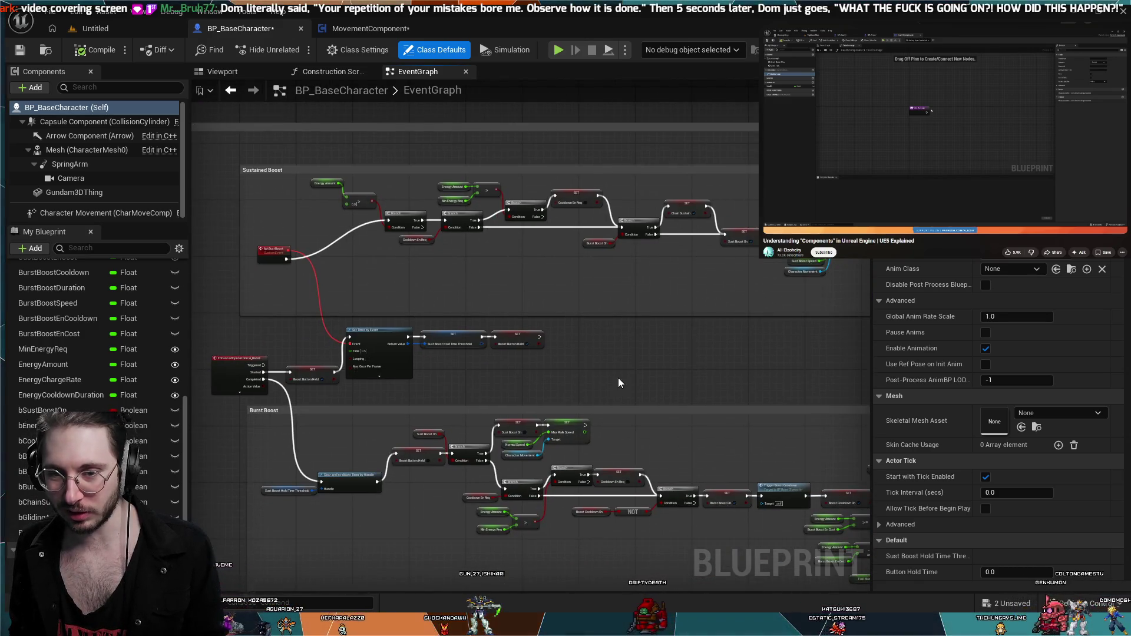
pyautogui.moveTo(617, 377); pyautogui.dragTo(567, 349)
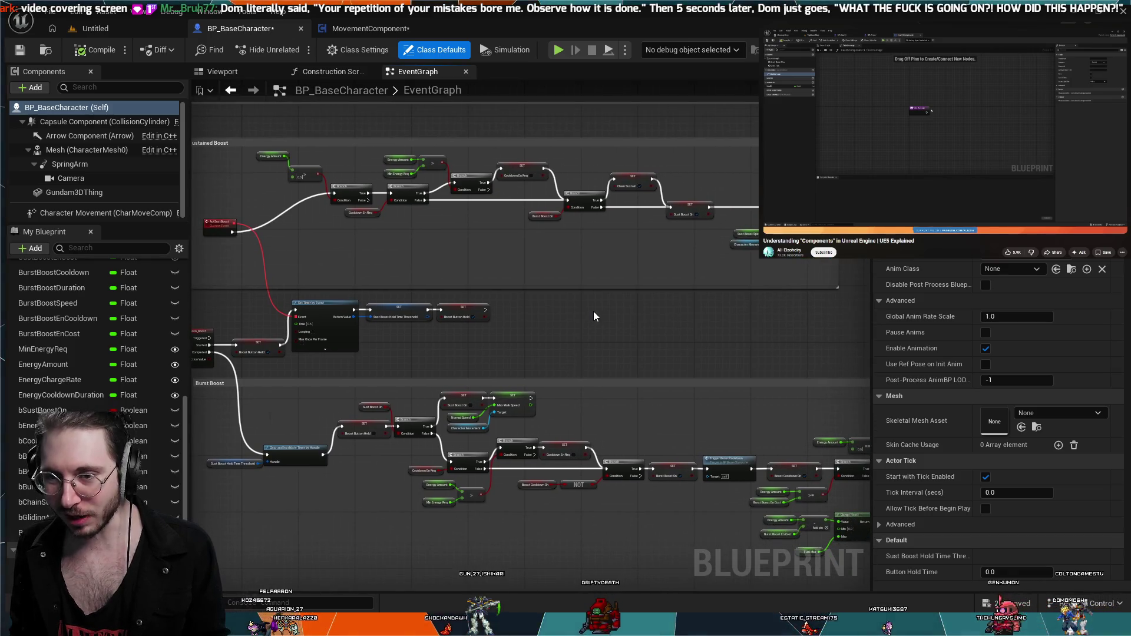
pyautogui.scroll(1, 589, 313)
pyautogui.moveTo(565, 308); pyautogui.dragTo(781, 321)
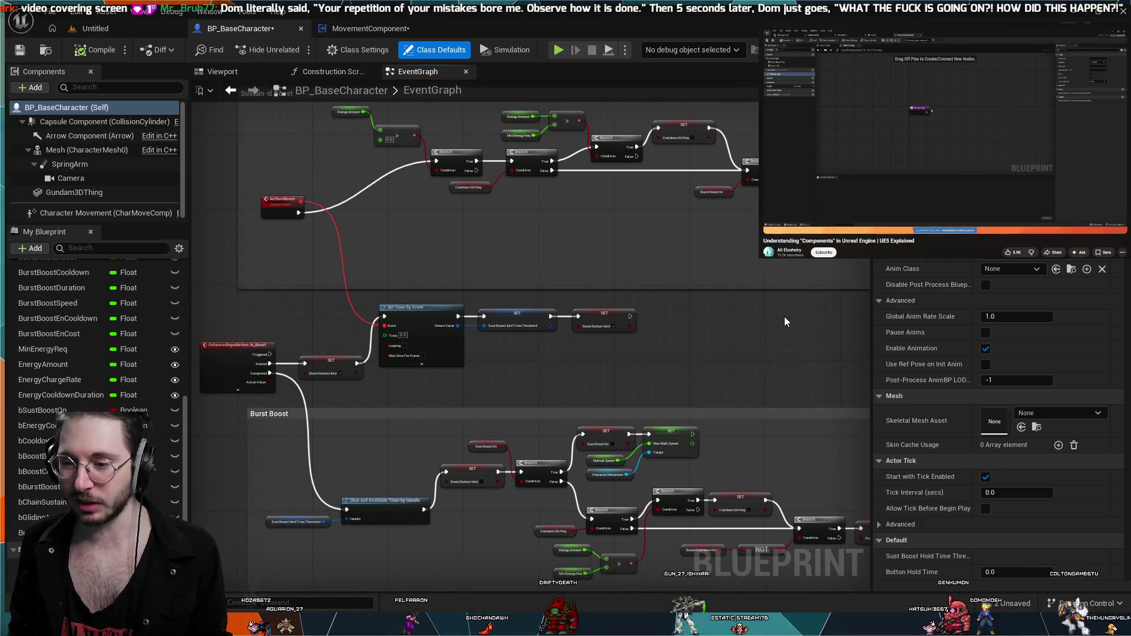
pyautogui.moveTo(785, 317)
pyautogui.mouseDown()
pyautogui.moveTo(856, 336)
pyautogui.moveTo(737, 323)
pyautogui.moveTo(745, 353)
pyautogui.moveTo(762, 355)
pyautogui.moveTo(749, 351)
pyautogui.mouseUp()
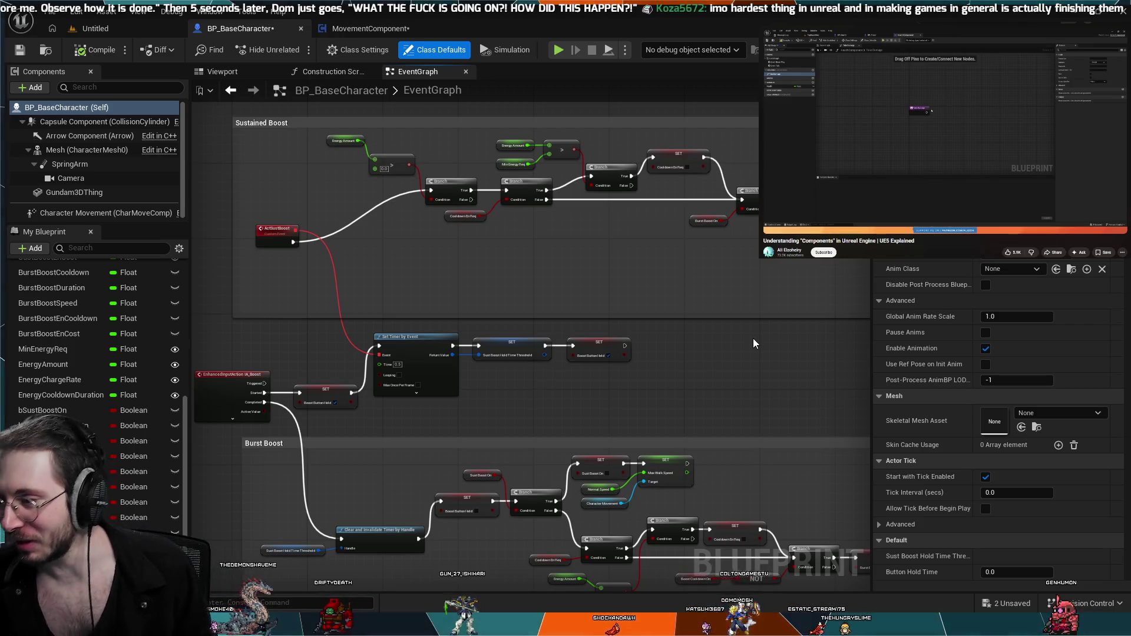
# - Fine-tune the view to inspect the Set Timer by Event hold timer that Burst Boost clears
pyautogui.scroll(-2, 706, 483)
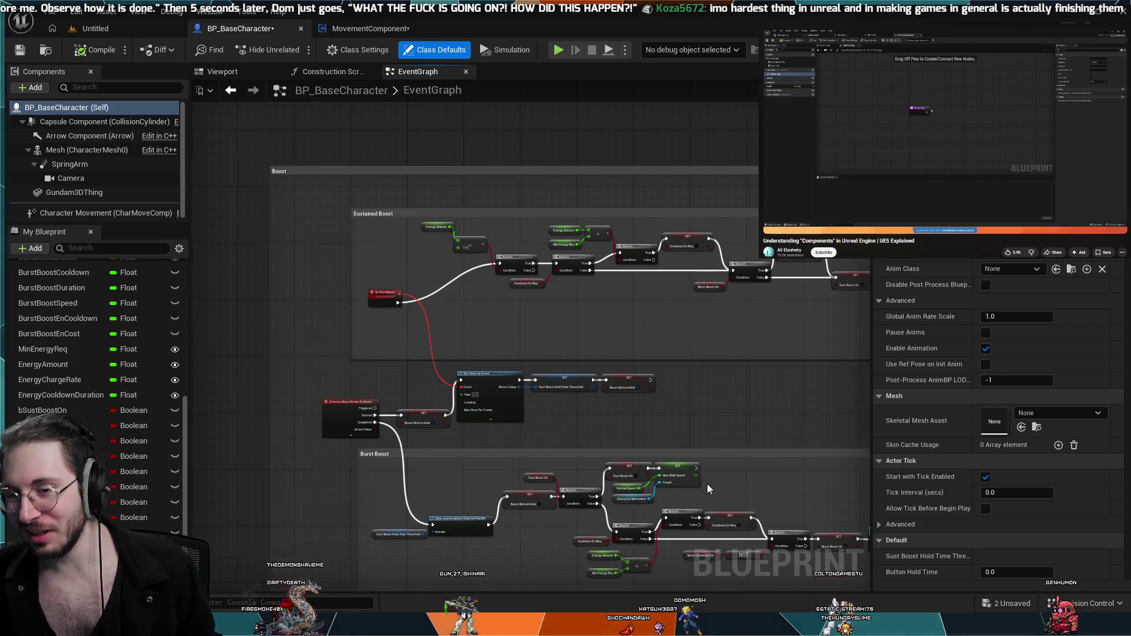
pyautogui.scroll(2, 707, 483)
pyautogui.scroll(-2, 730, 468)
pyautogui.scroll(2, 732, 468)
pyautogui.moveTo(733, 468)
pyautogui.mouseDown()
pyautogui.moveTo(758, 451)
pyautogui.moveTo(747, 463)
pyautogui.mouseUp()
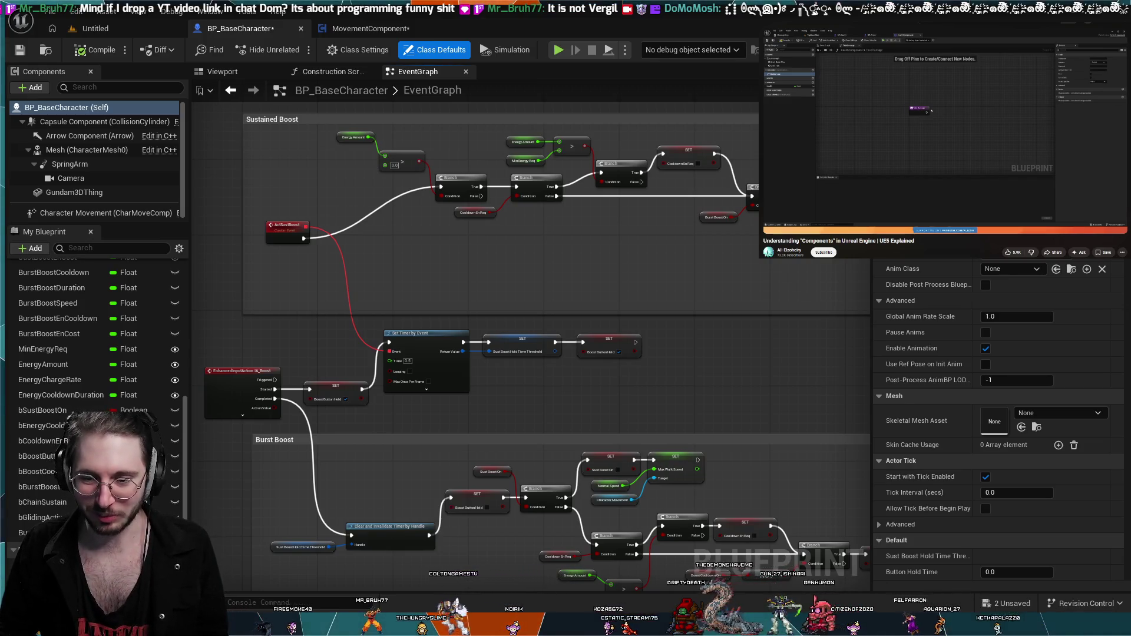
# - Show the Sustained Boost and Burst Boost comment boxes in BP_BaseCharacter's Event Graph
pyautogui.moveTo(954, 142)
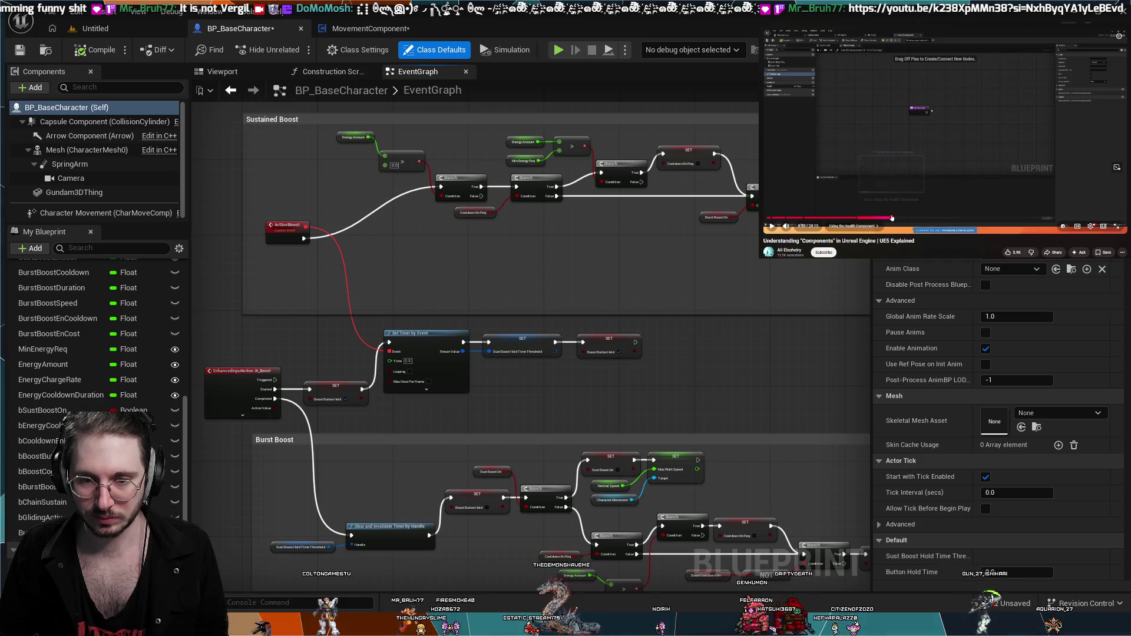
# - Seek the components tutorial to about 8:29 and keep it playing from there
pyautogui.click(894, 218)
pyautogui.click(876, 218)
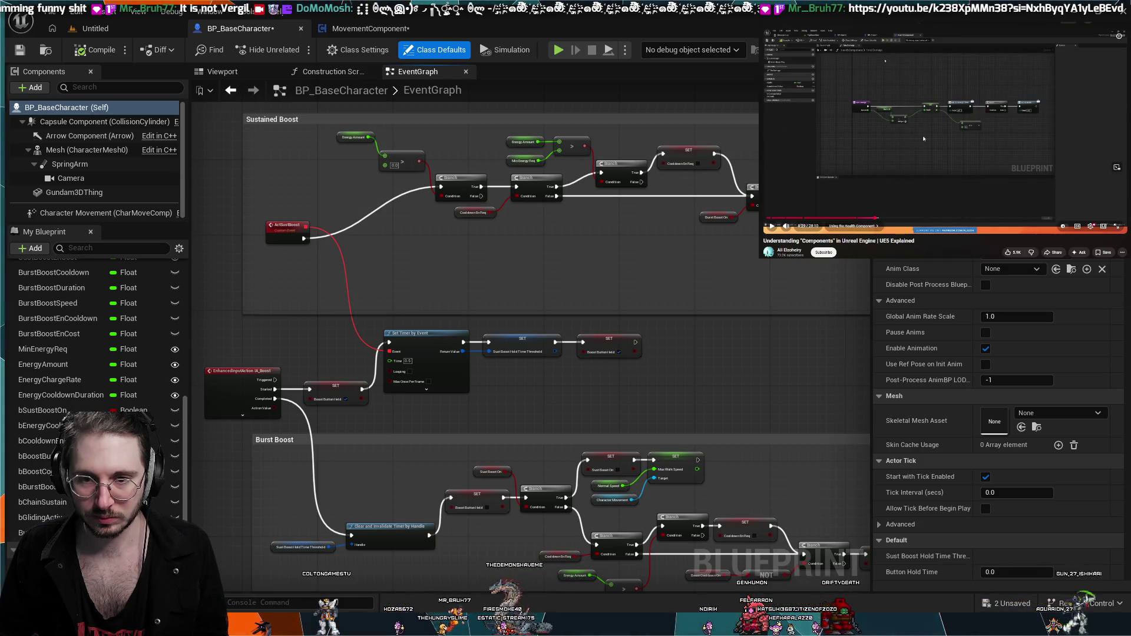
pyautogui.click(912, 174)
pyautogui.click(912, 174)
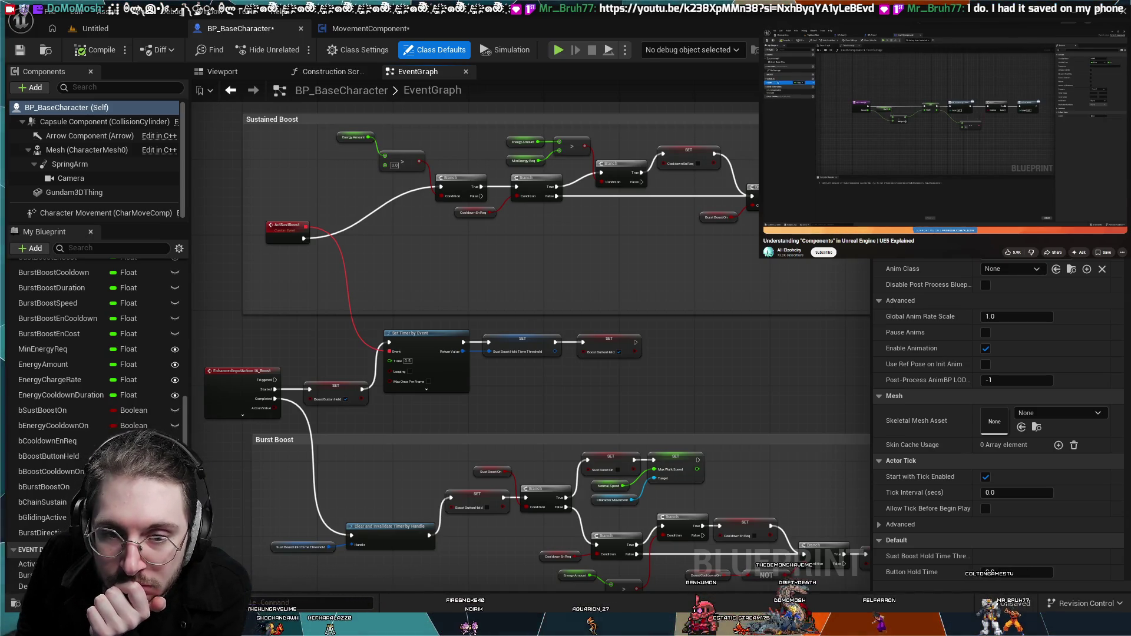
# - Toggle the tutorial between paused and playing, finally pausing on the one-node blueprint graph
pyautogui.click(878, 146)
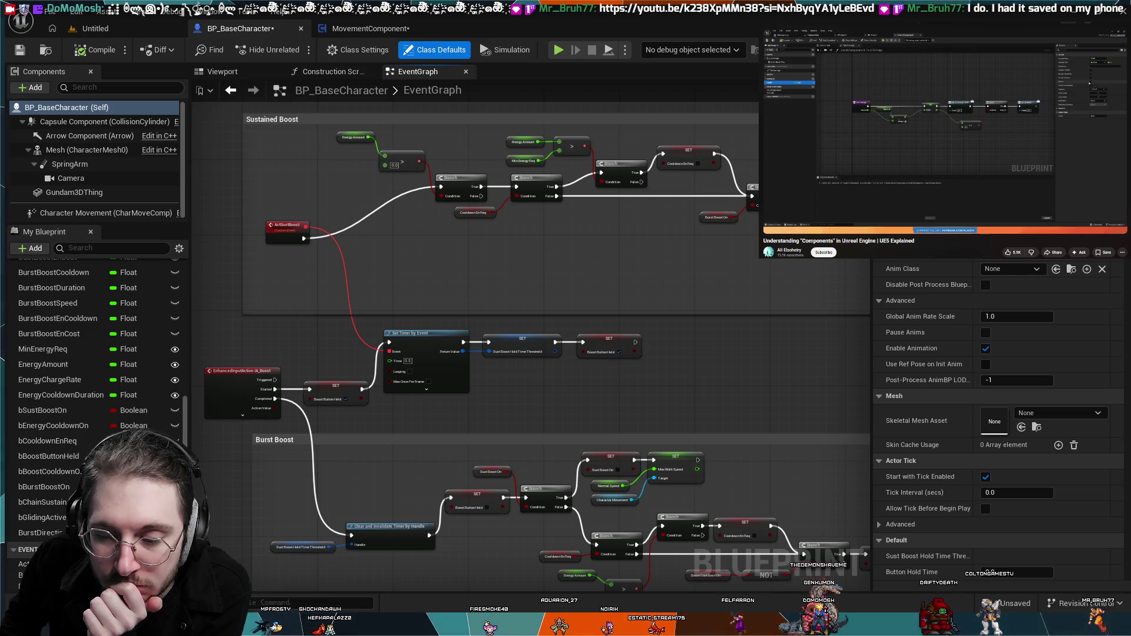
pyautogui.click(999, 181)
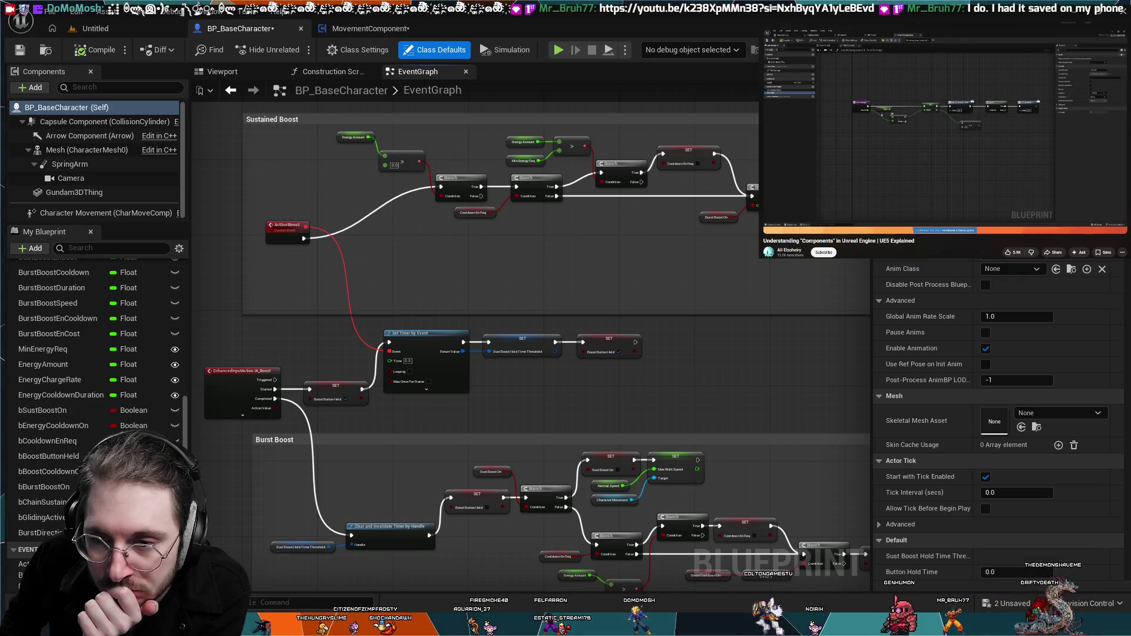
pyautogui.click(1009, 175)
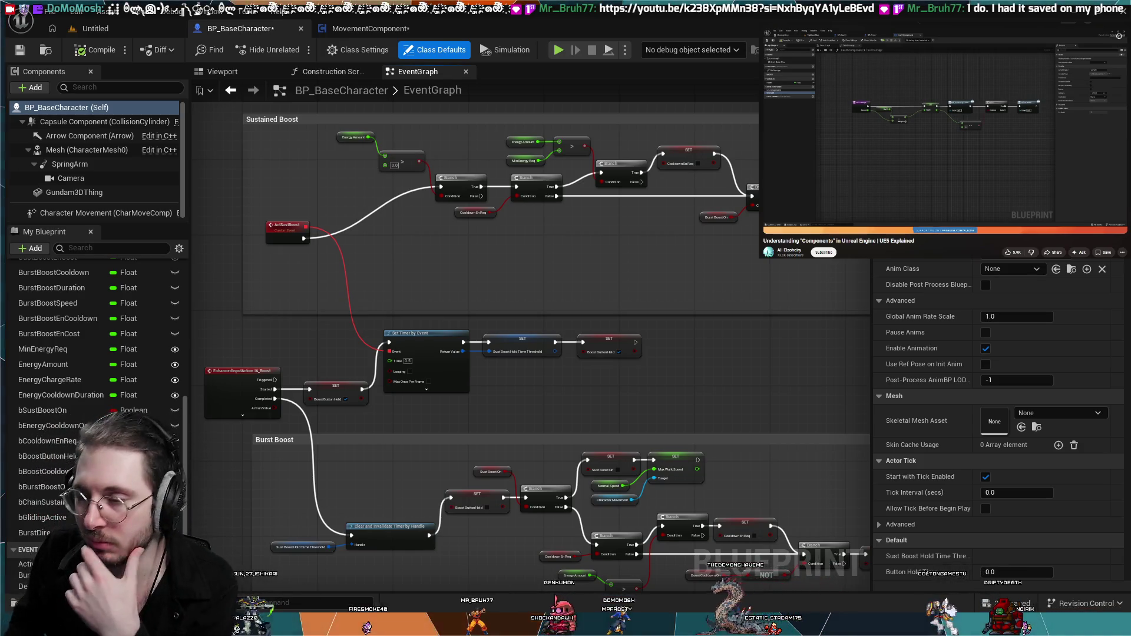
pyautogui.press('space')
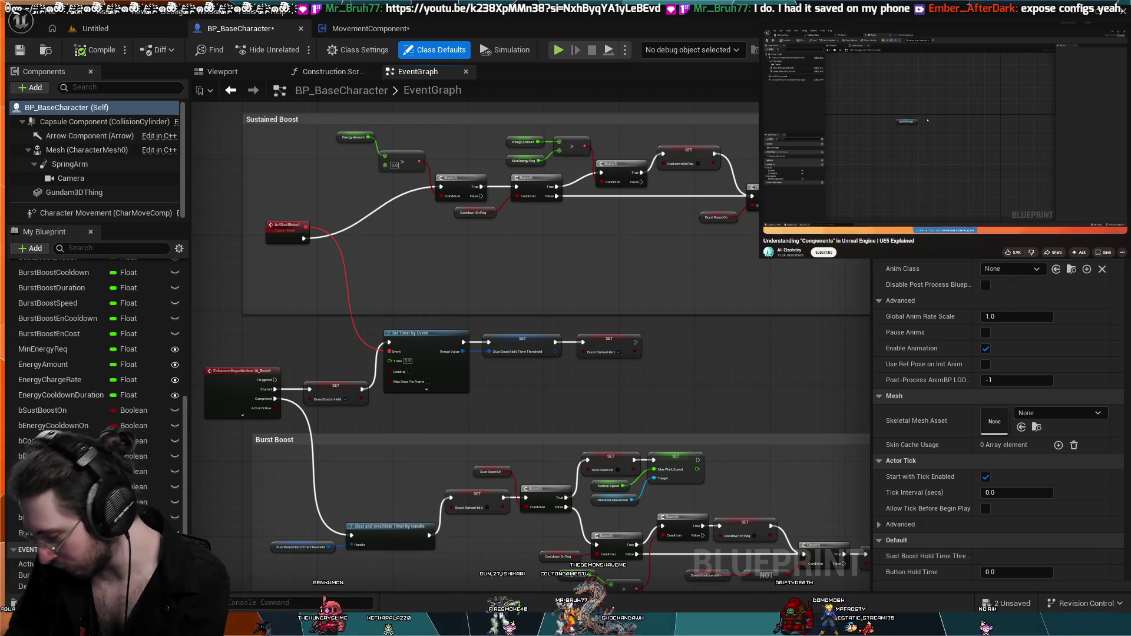
pyautogui.click(928, 121)
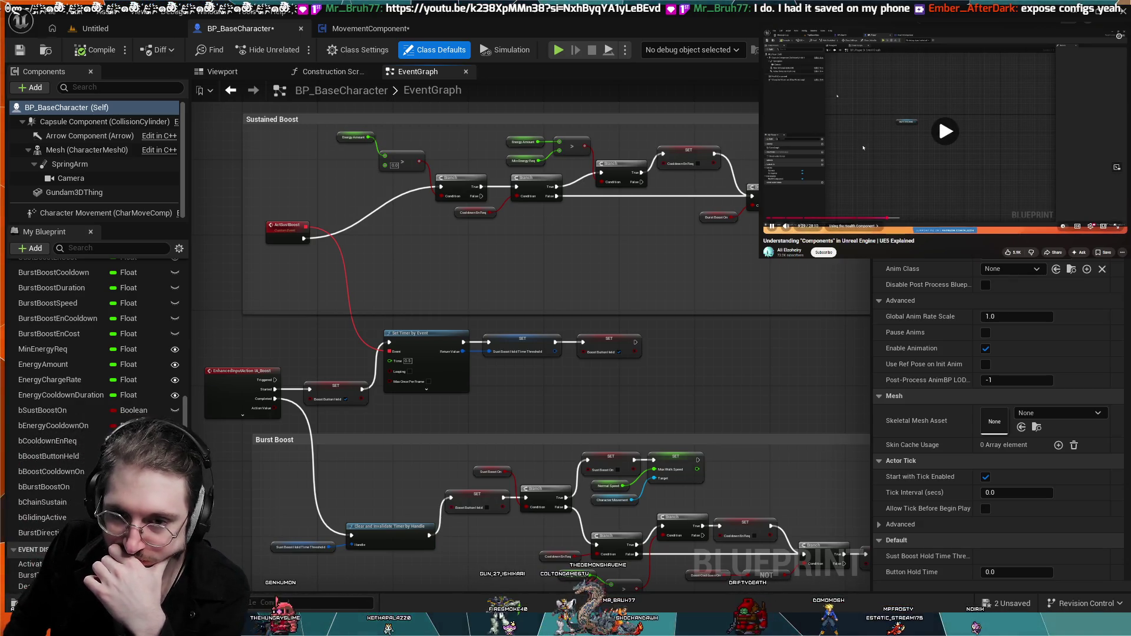